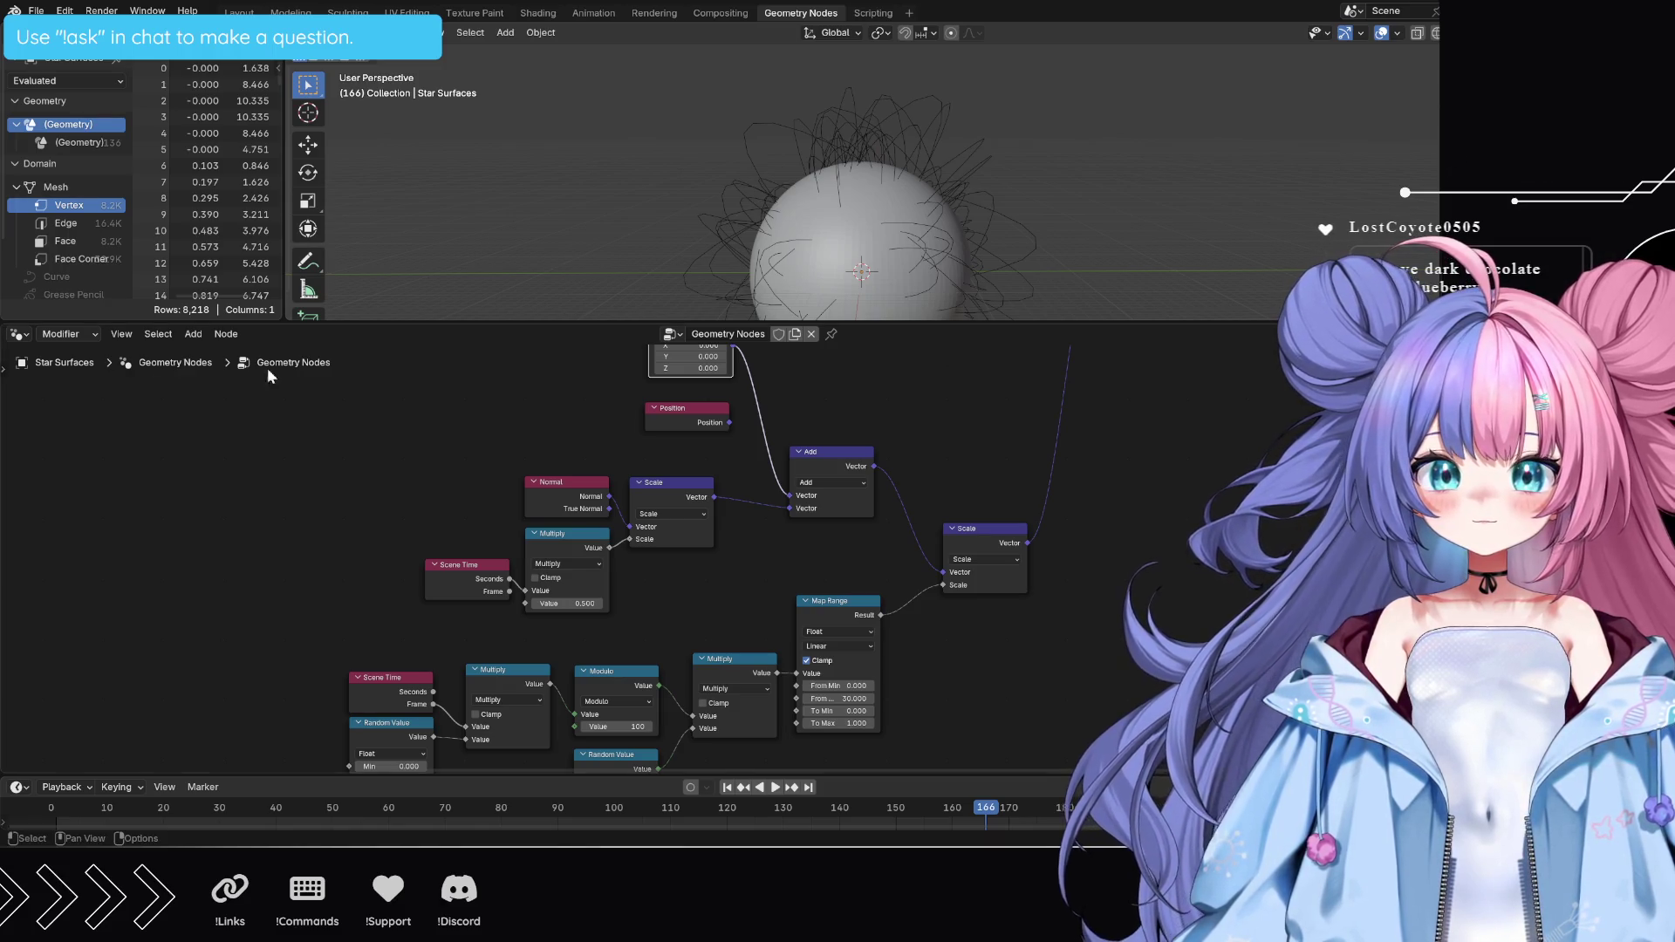
# - Pan and zoom the node editor to bring the lower nodes of the Star Surfaces graph into view
pyautogui.moveTo(1026, 647)
pyautogui.mouseDown(button='middle')
pyautogui.moveTo(1076, 568)
pyautogui.moveTo(1065, 523)
pyautogui.moveTo(1050, 527)
pyautogui.mouseUp(button='middle')
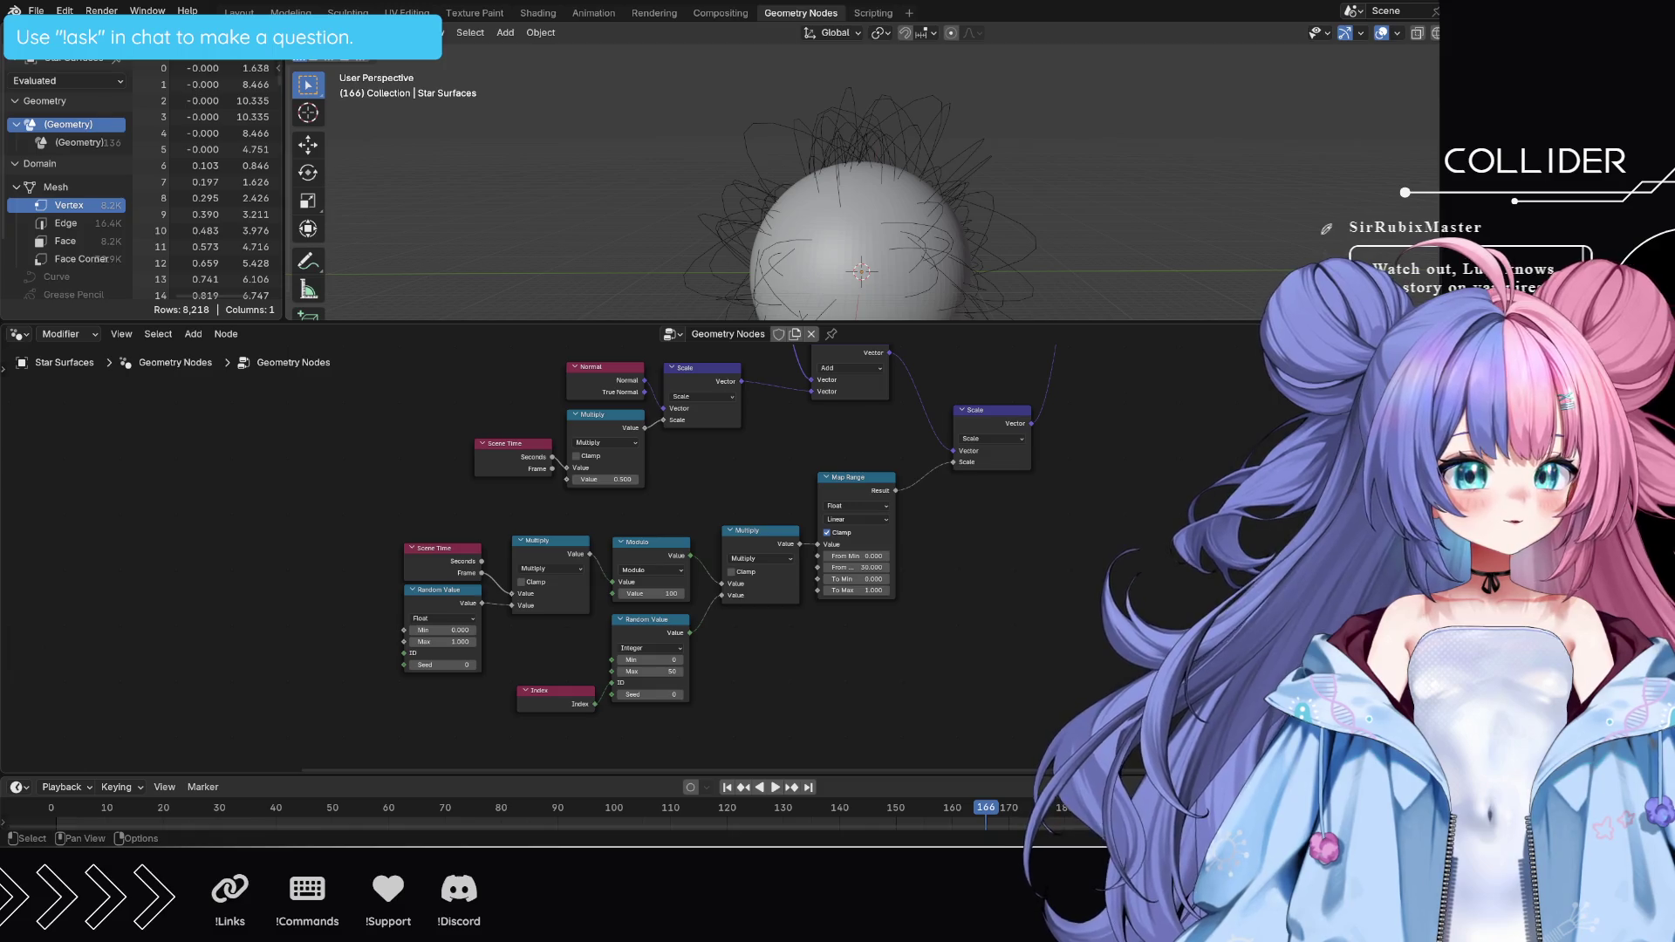
pyautogui.scroll(-2, 1046, 536)
# - Pan the graph up and zoom in on the Vector and Position nodes
pyautogui.moveTo(1047, 536); pyautogui.dragTo(1063, 724, button='middle')
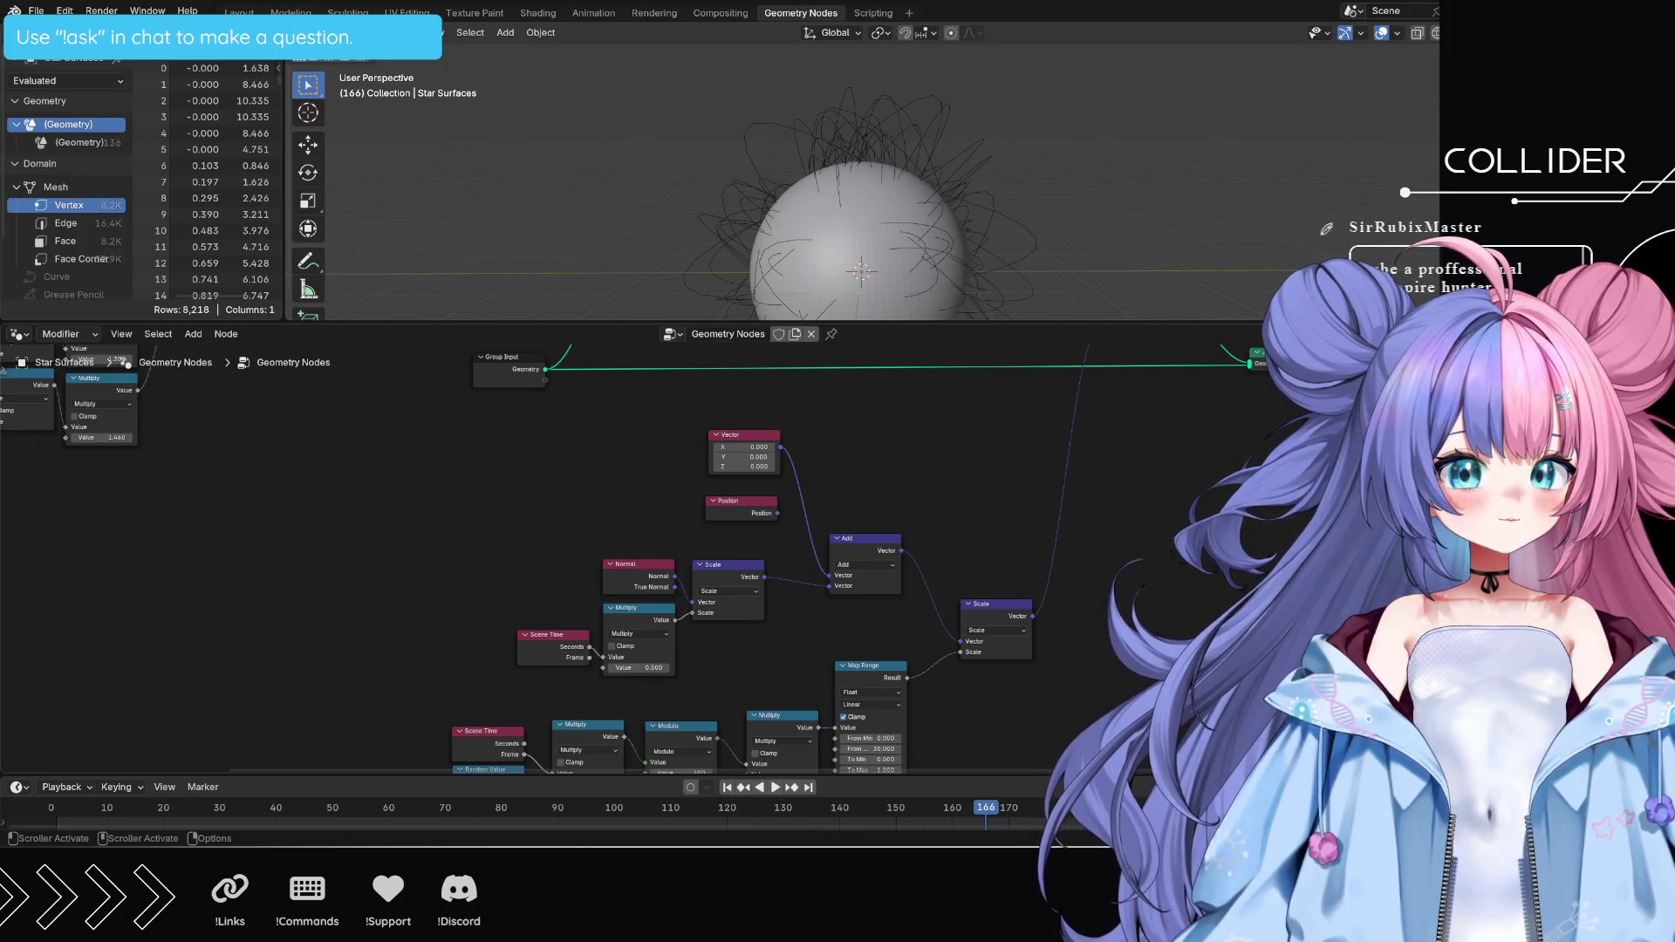
pyautogui.moveTo(1134, 480)
pyautogui.mouseDown(button='middle')
pyautogui.moveTo(1161, 464)
pyautogui.moveTo(1058, 569)
pyautogui.mouseUp(button='middle')
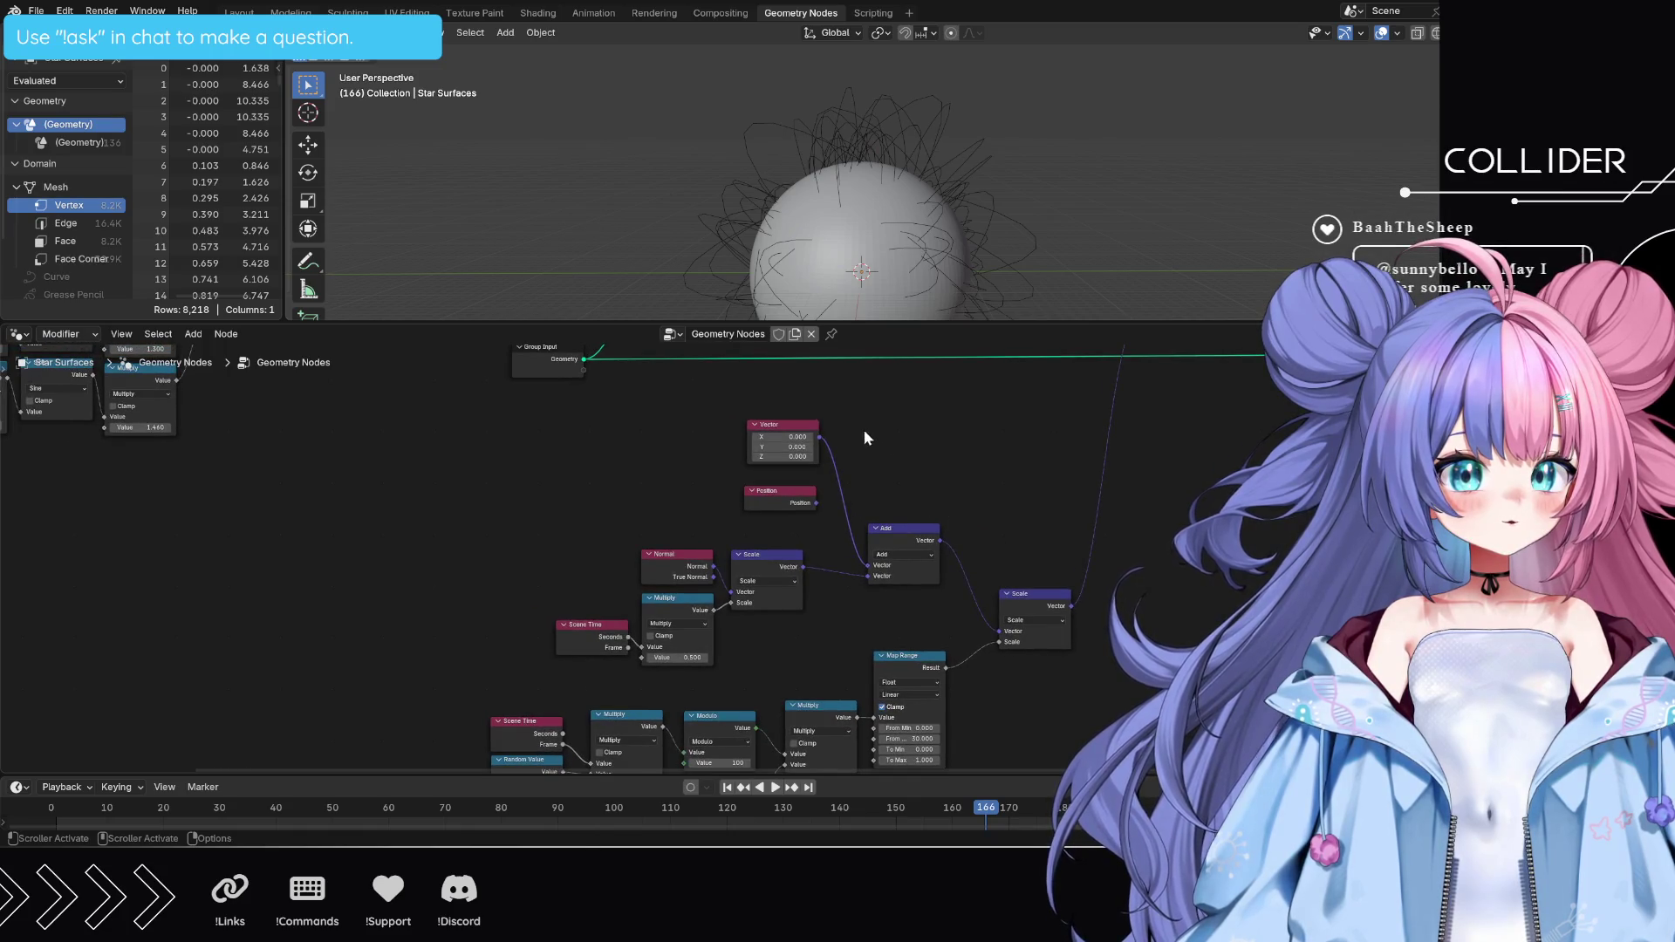
pyautogui.scroll(3, 829, 440)
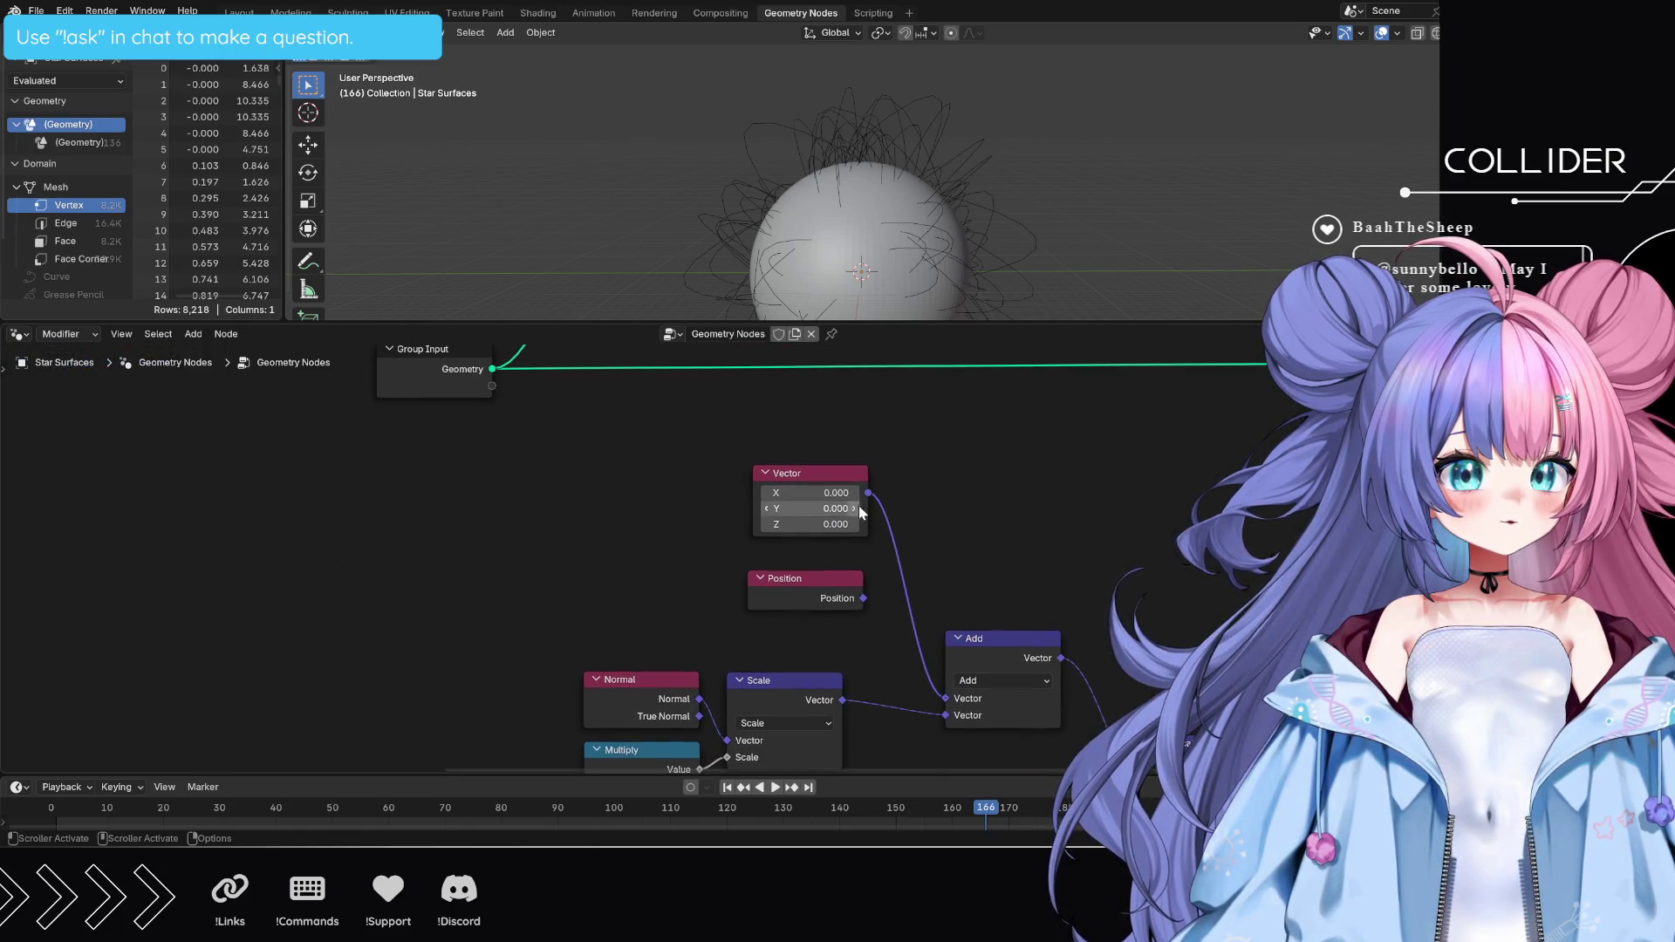
# - Set the Vector node's X, Y and Z components to -1
pyautogui.click(839, 490)
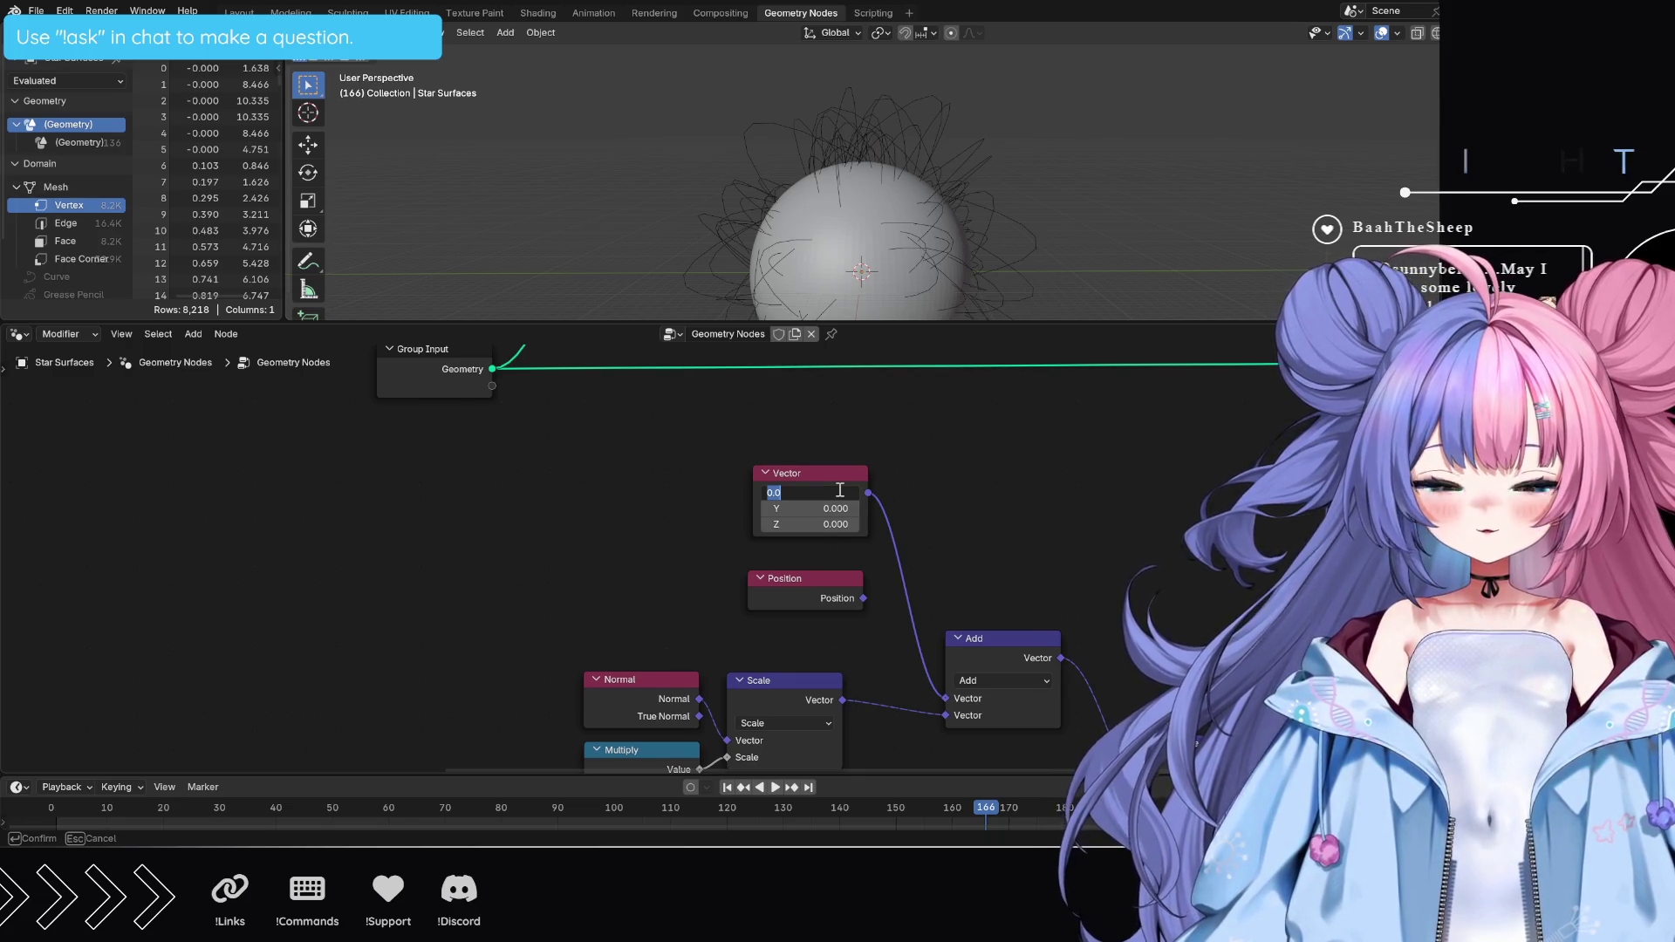
pyautogui.write('-1')
pyautogui.press('Return')
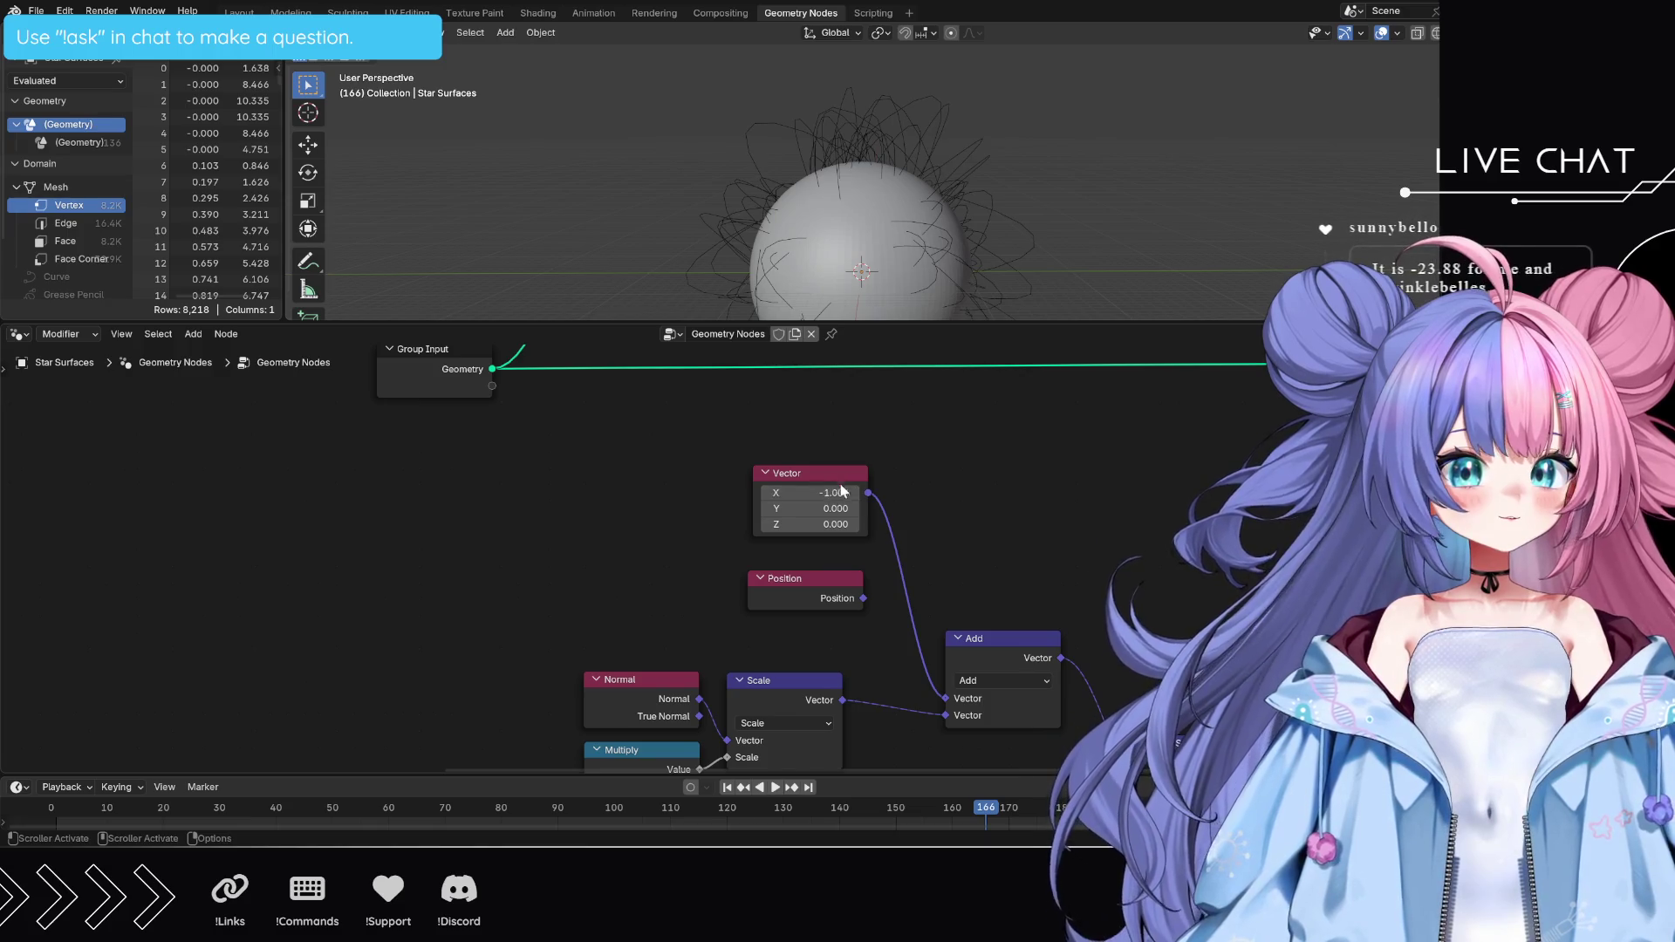
pyautogui.moveTo(839, 493); pyautogui.dragTo(839, 493)
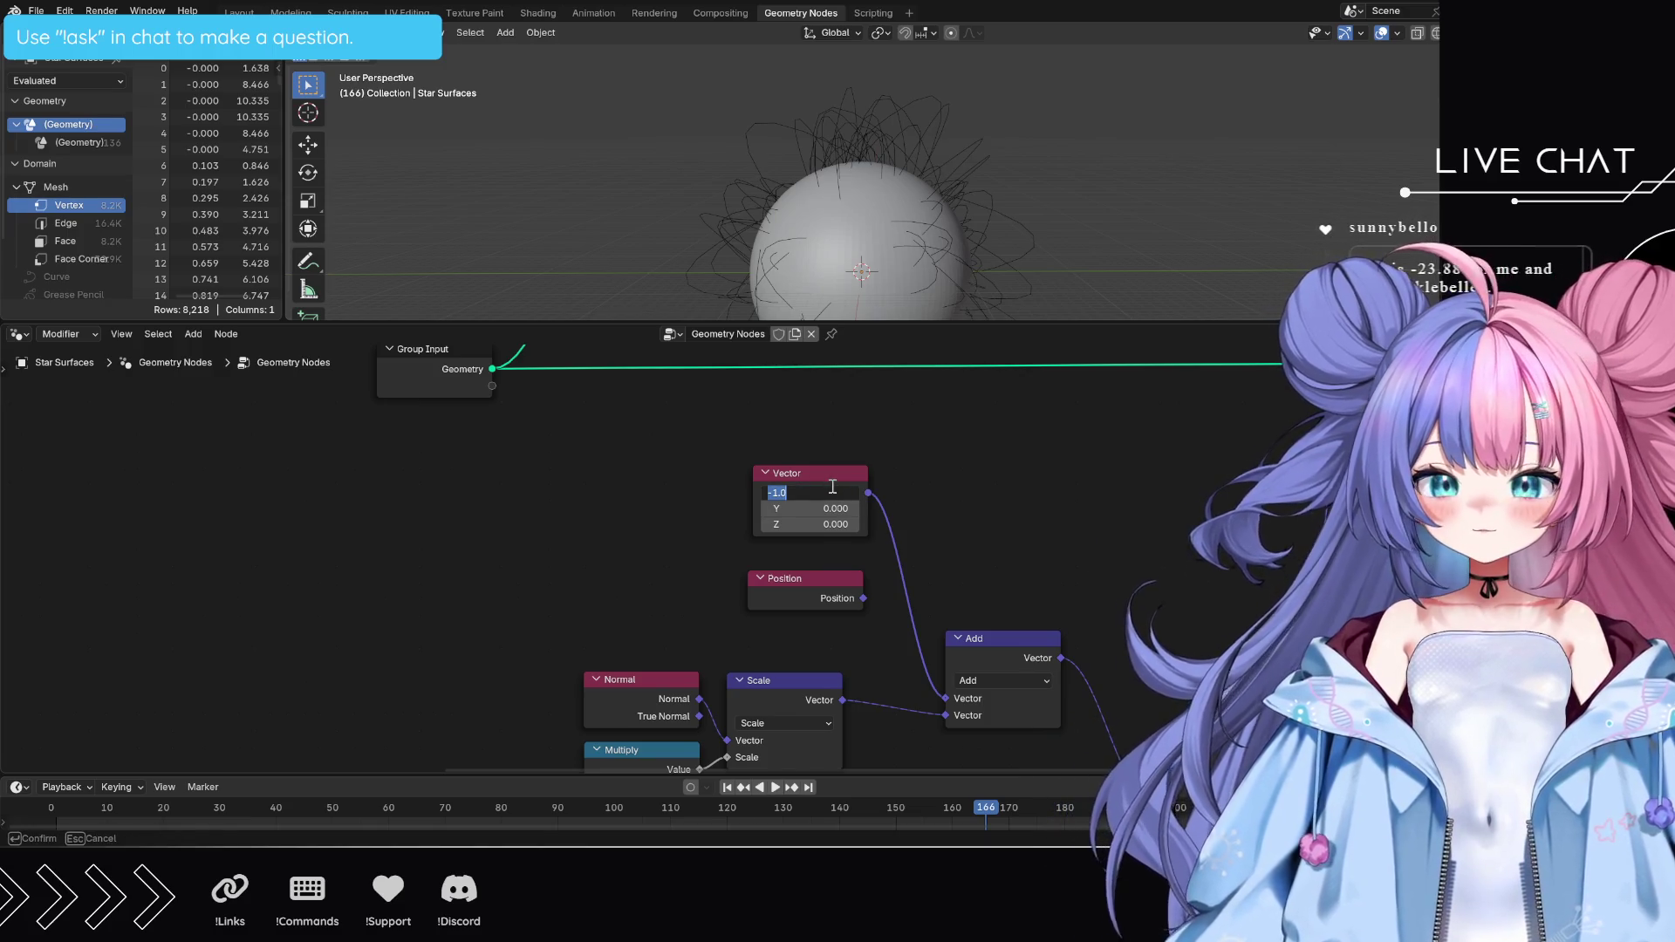
pyautogui.press('Tab')
pyautogui.hotkey('ctrl', 'v')
pyautogui.press('Tab')
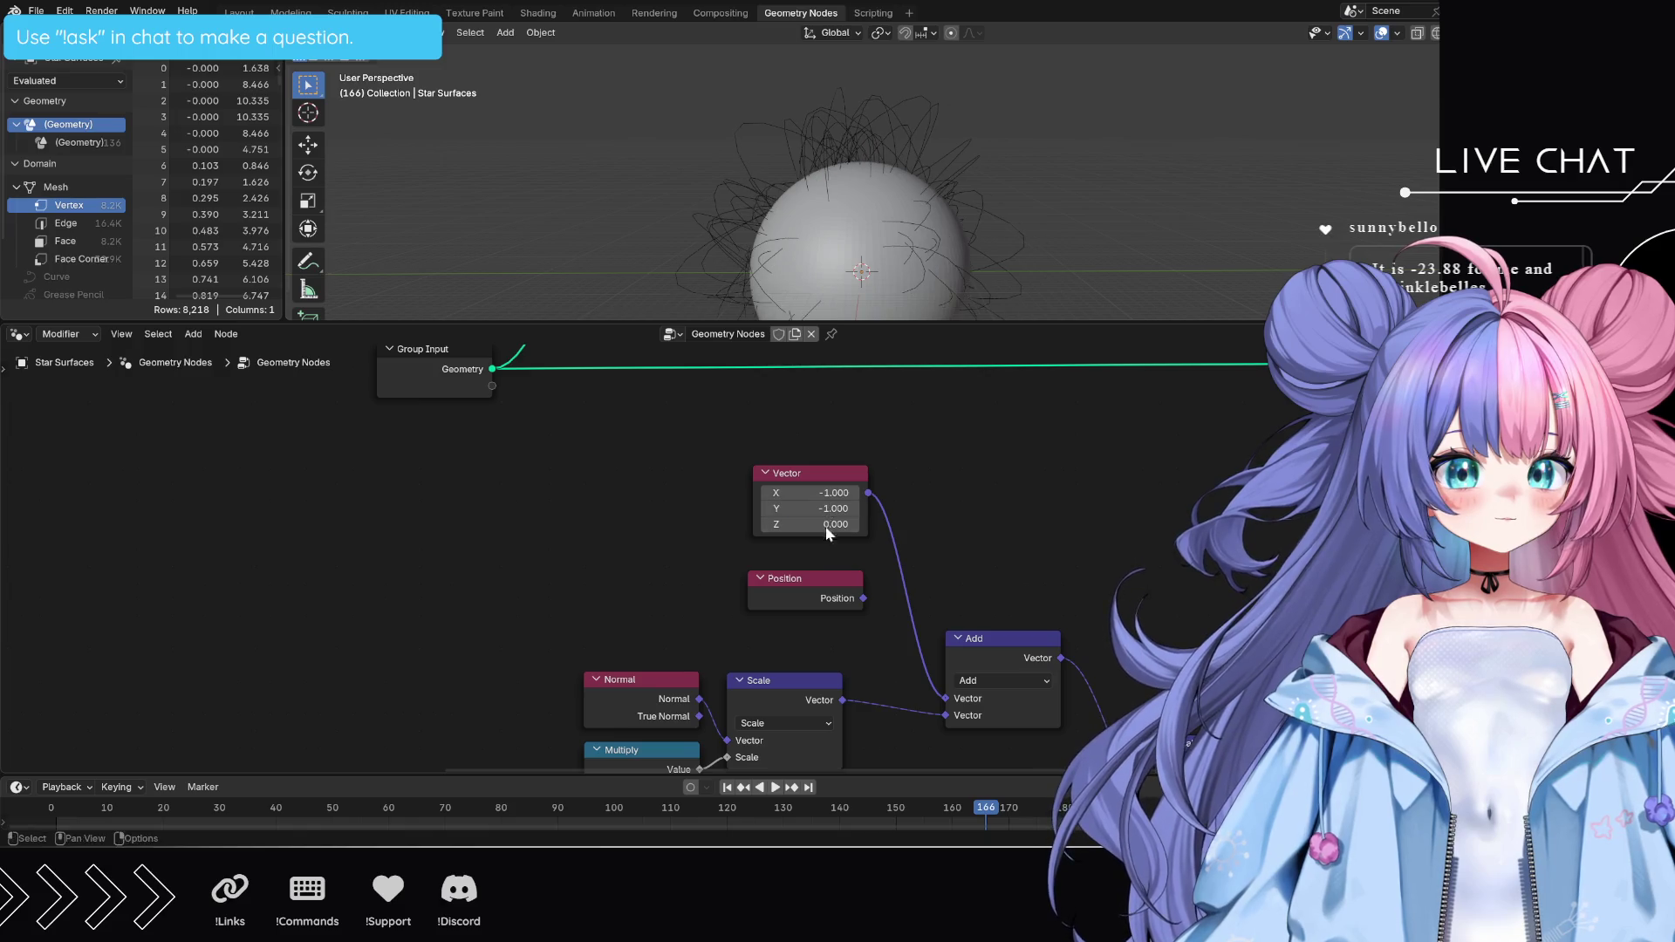
pyautogui.write('-1.0')
pyautogui.press('Return')
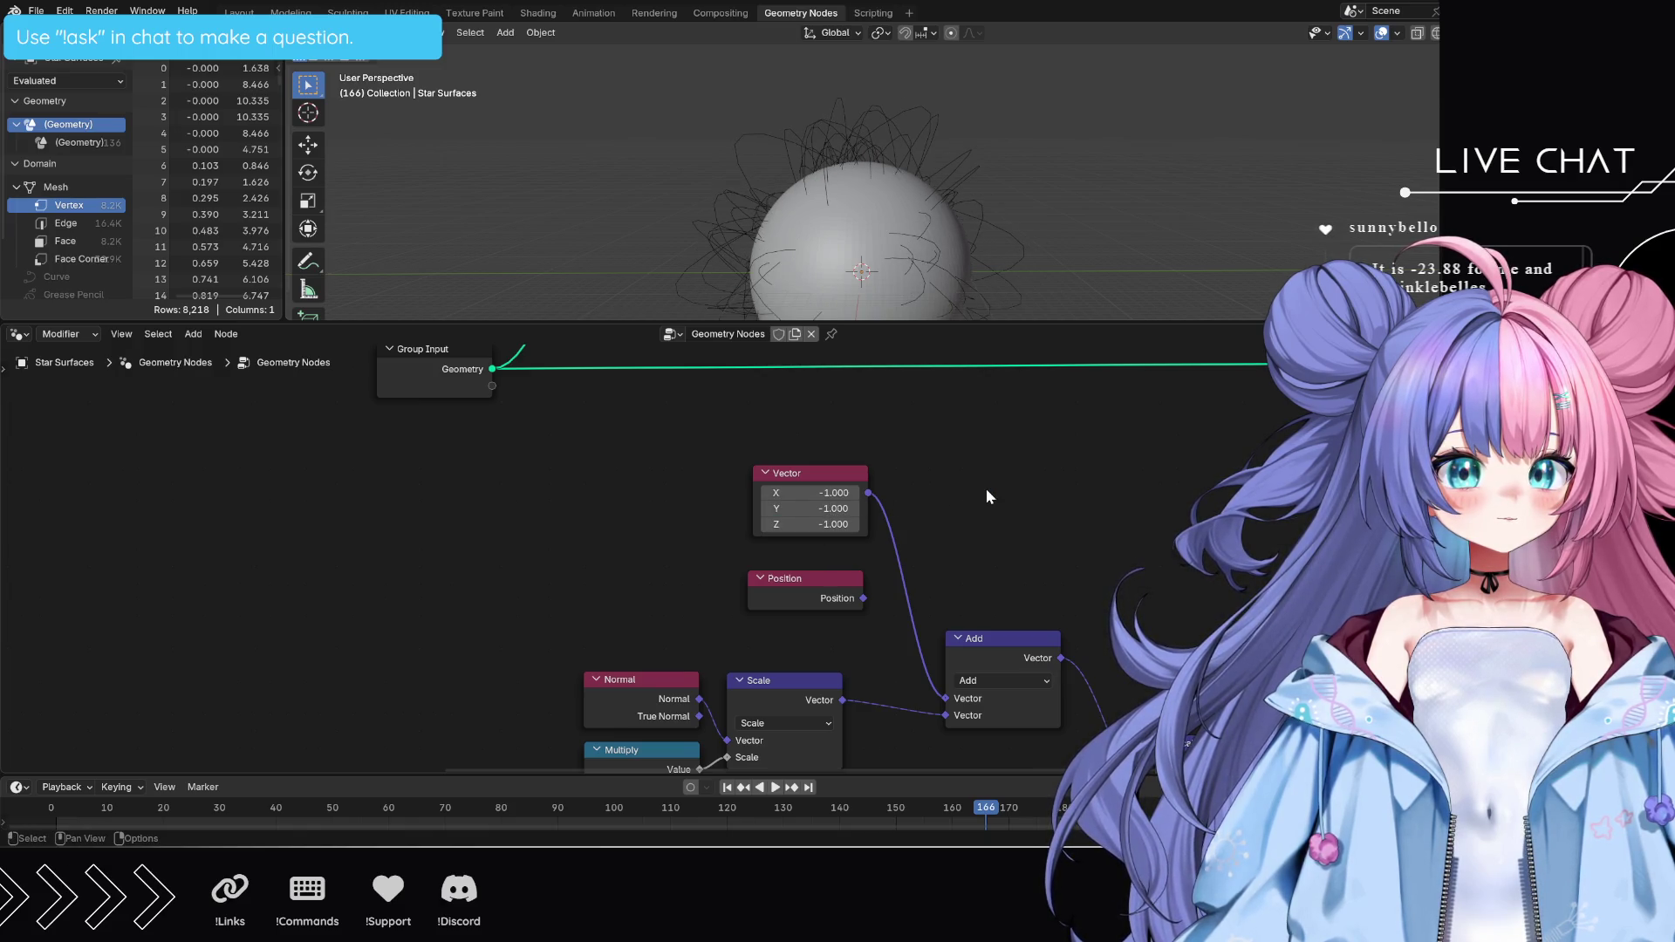
# - Drag the Vector's X, Y and Z offsets strongly negative, with Z at -142.900
pyautogui.moveTo(816, 492); pyautogui.dragTo(602, 492)
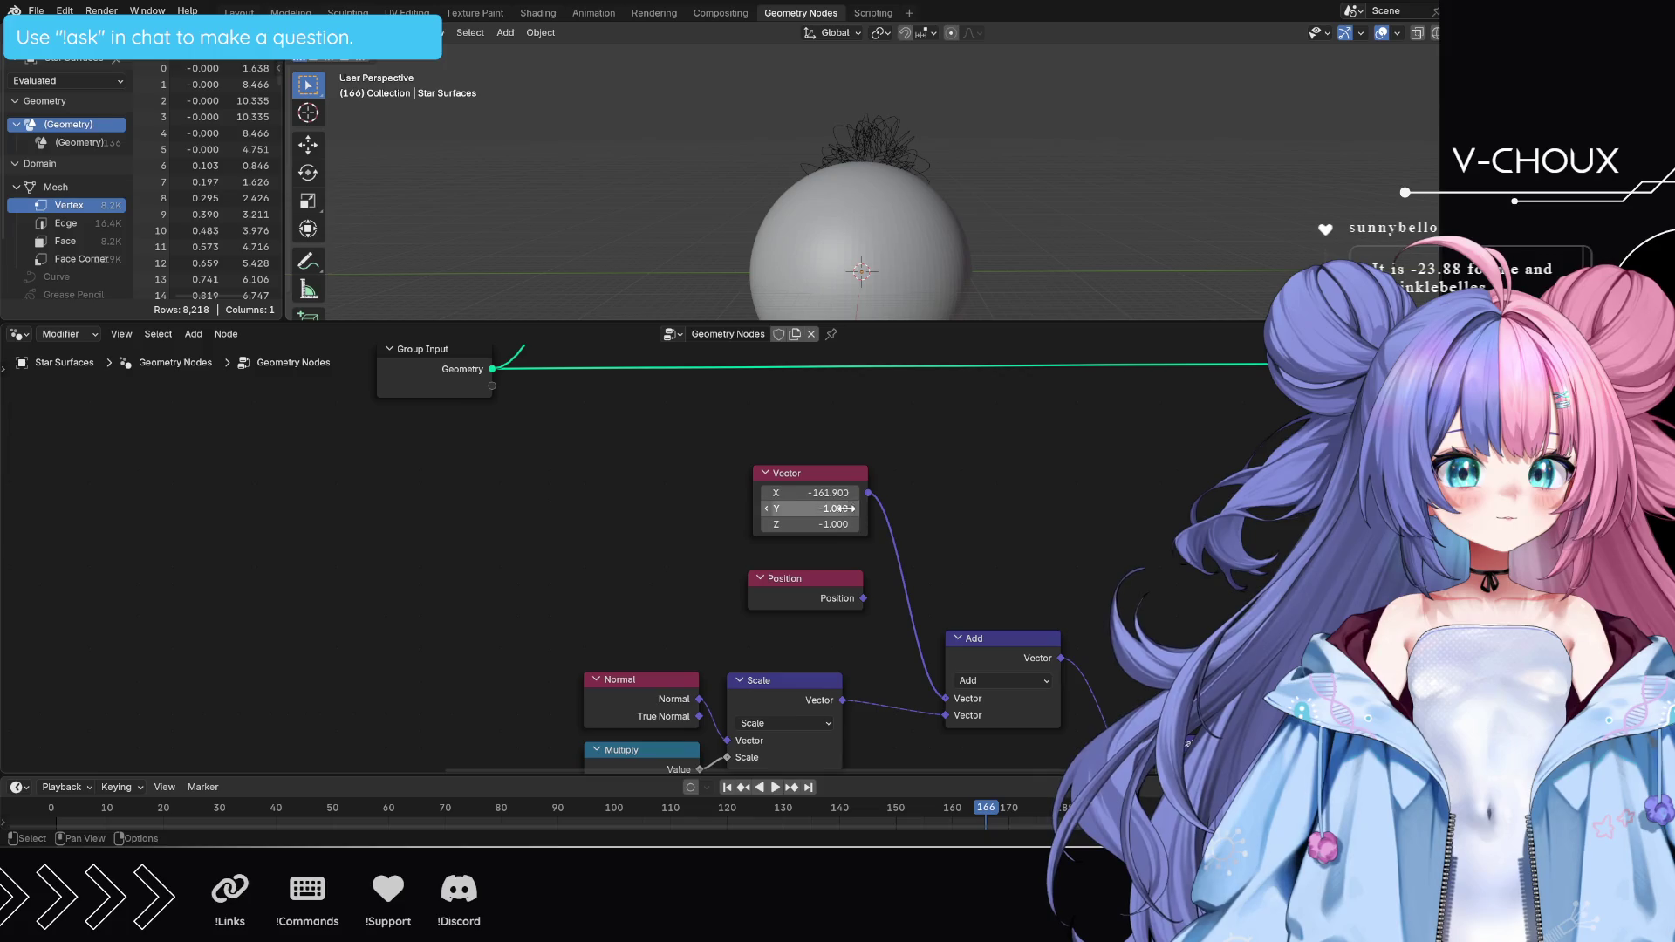
pyautogui.moveTo(840, 508)
pyautogui.mouseDown()
pyautogui.moveTo(676, 508)
pyautogui.moveTo(1029, 534)
pyautogui.mouseUp()
pyautogui.moveTo(829, 525); pyautogui.dragTo(663, 524)
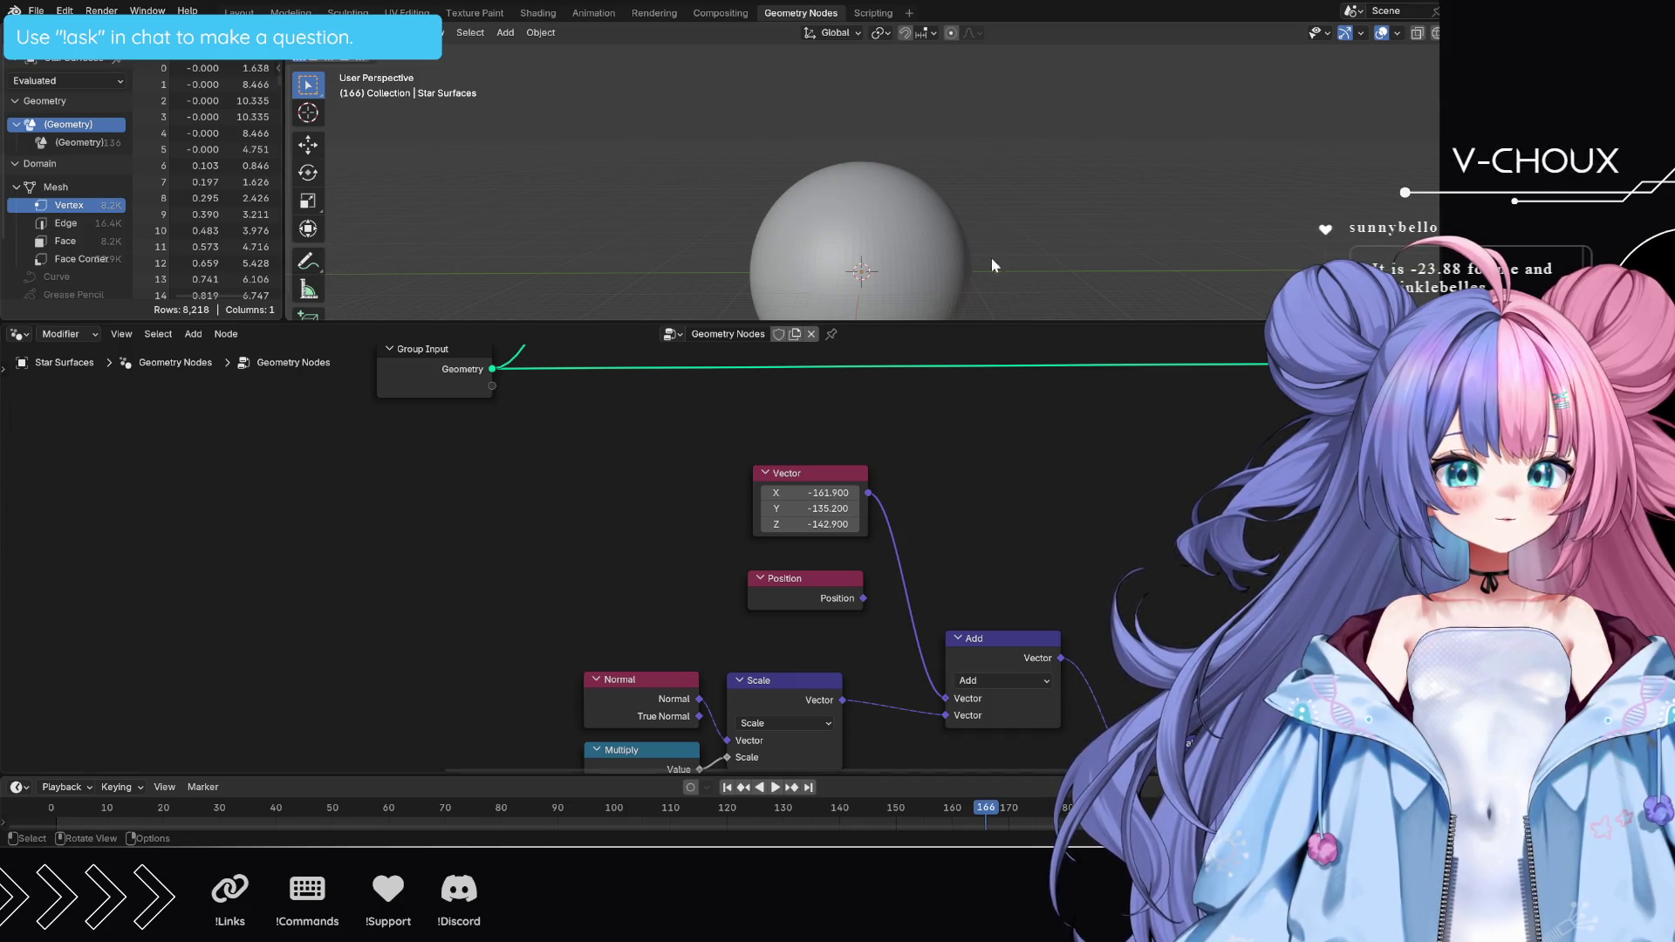
pyautogui.moveTo(991, 258)
pyautogui.mouseDown(button='middle')
pyautogui.moveTo(992, 160)
pyautogui.moveTo(994, 222)
pyautogui.moveTo(986, 206)
pyautogui.mouseUp(button='middle')
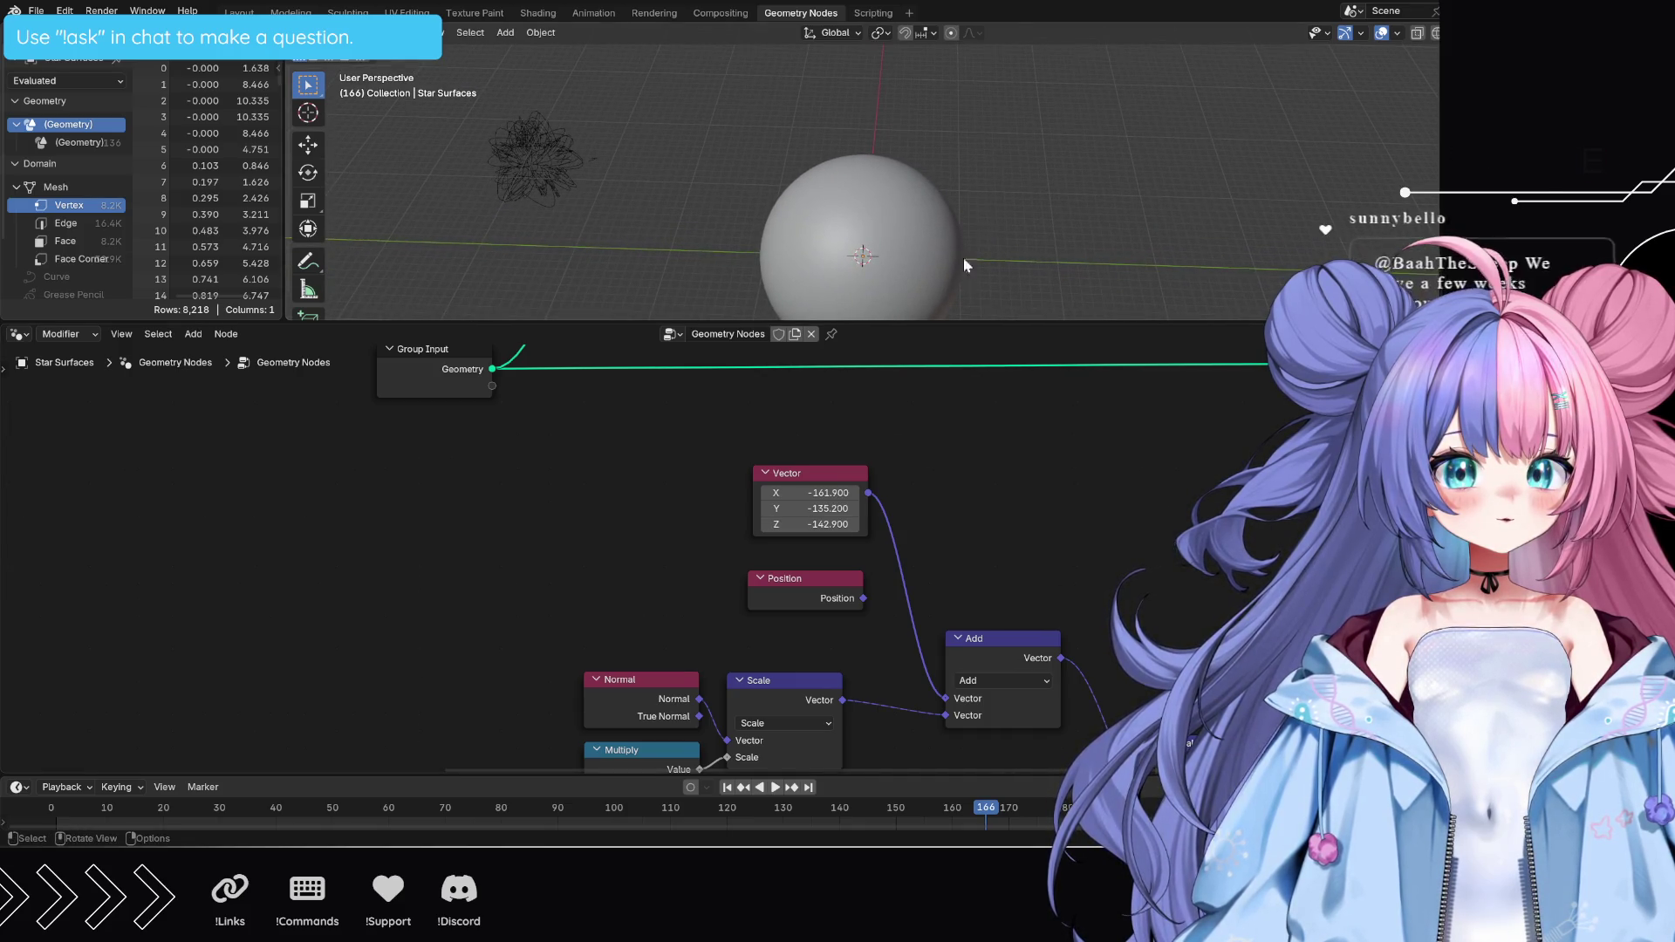
# - Reset the Vector node's X, Y and Z values to 0
pyautogui.click(832, 493)
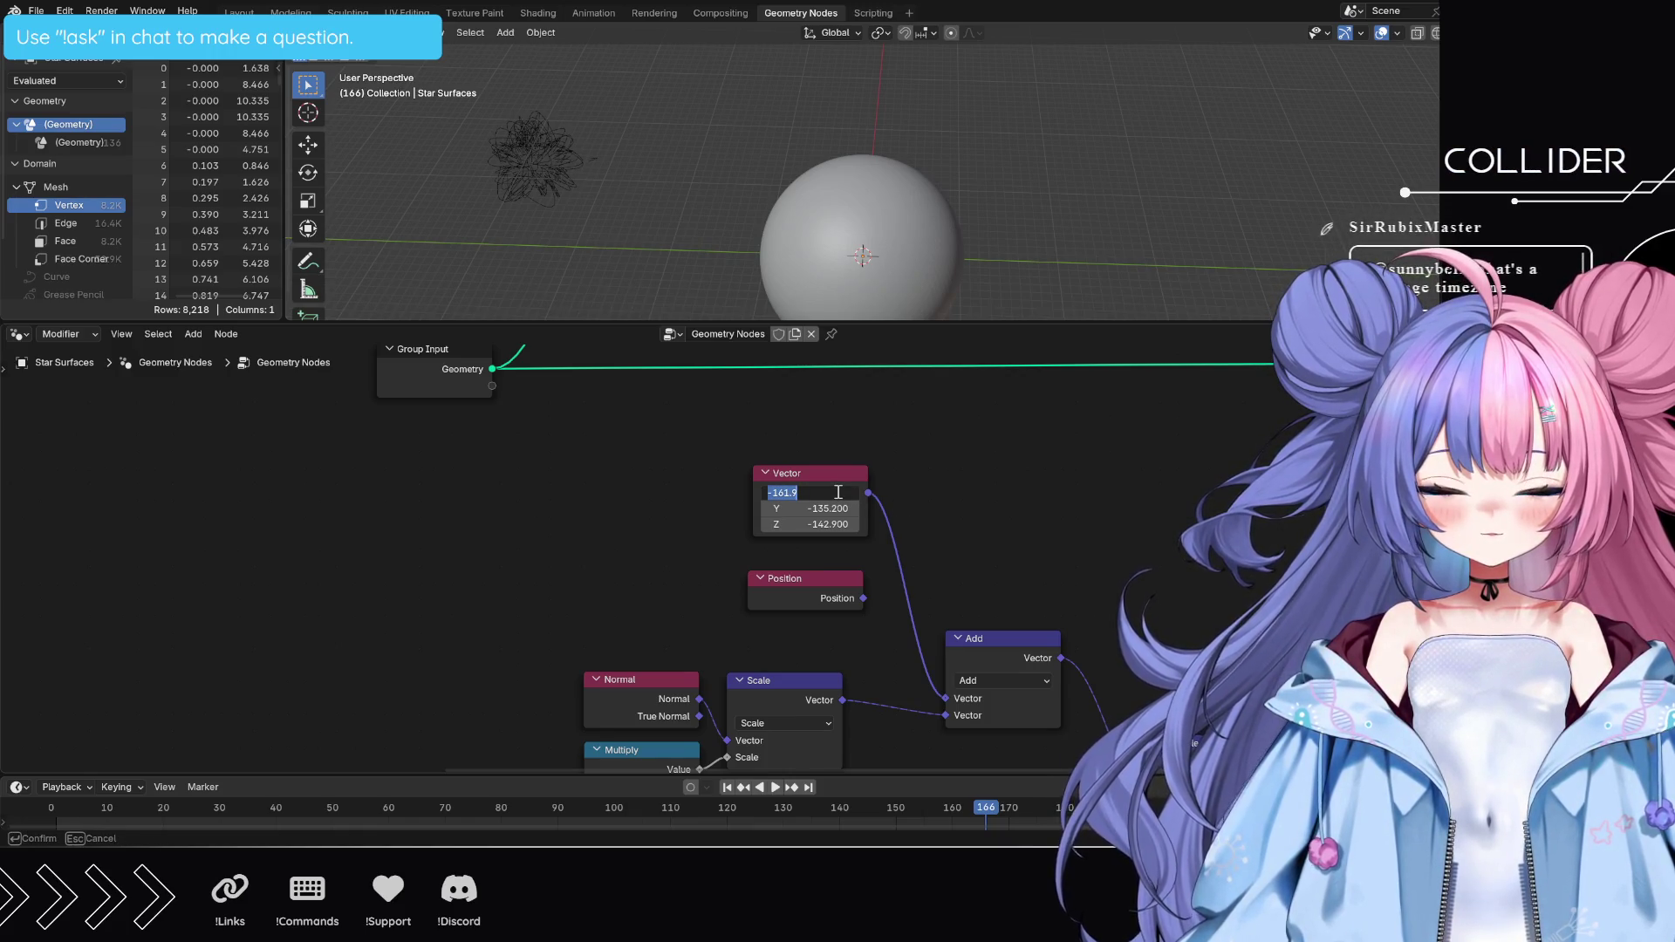
pyautogui.write('0')
pyautogui.press('Return')
pyautogui.click(832, 509)
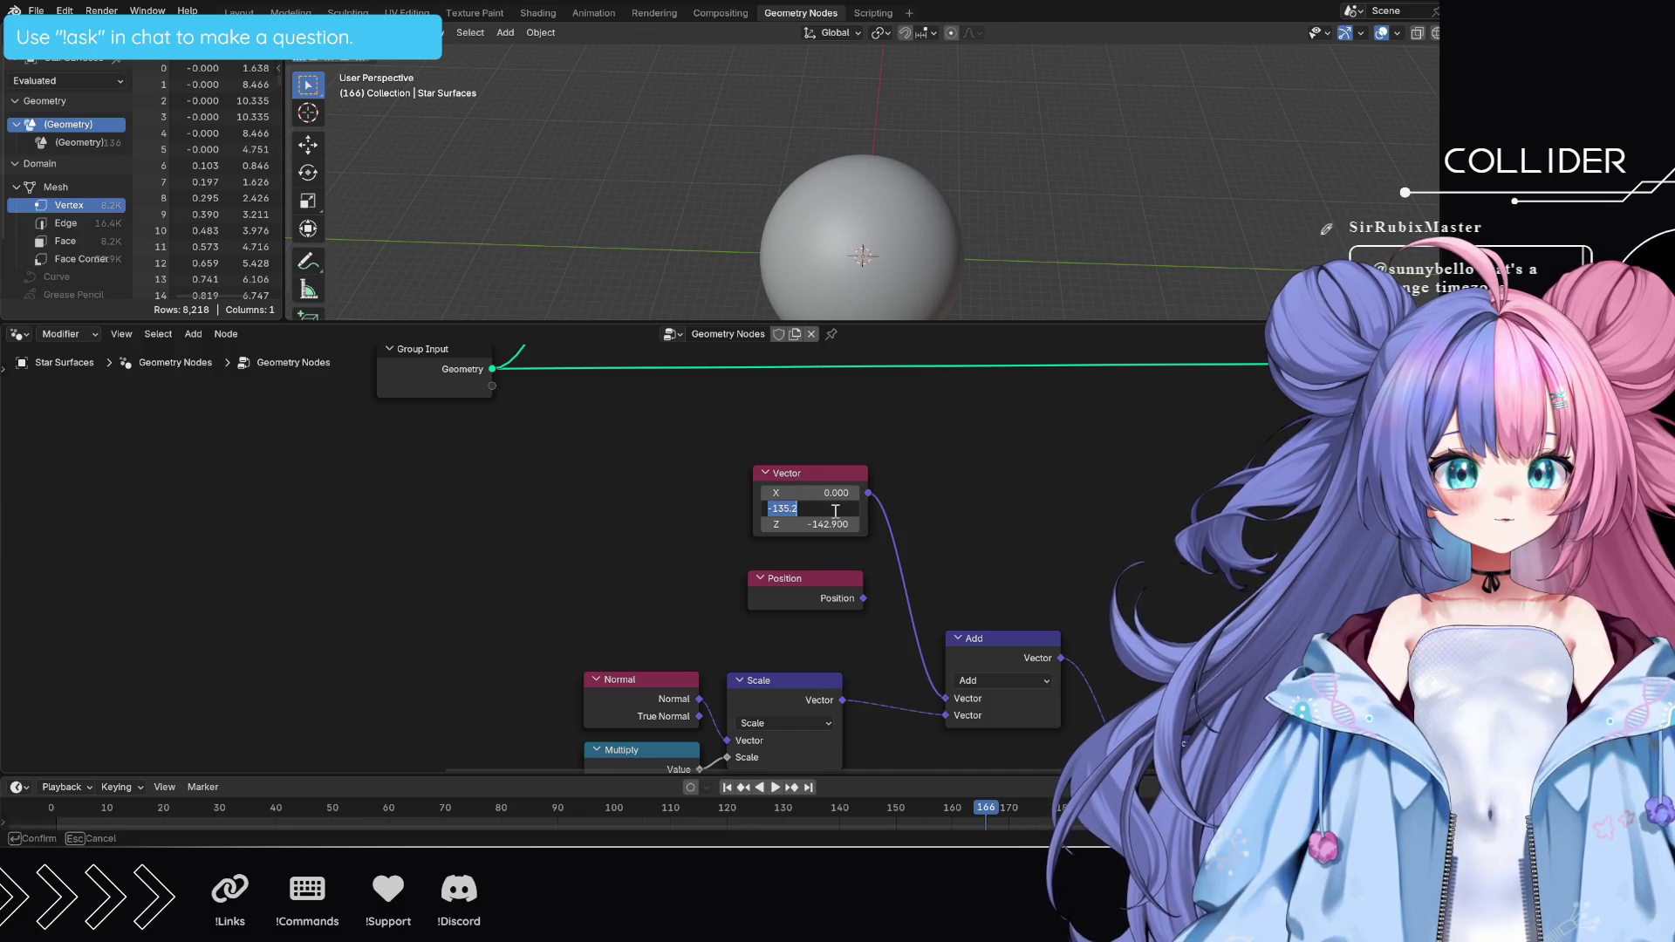
pyautogui.write('0')
pyautogui.press('Return')
pyautogui.click(832, 525)
pyautogui.write('0')
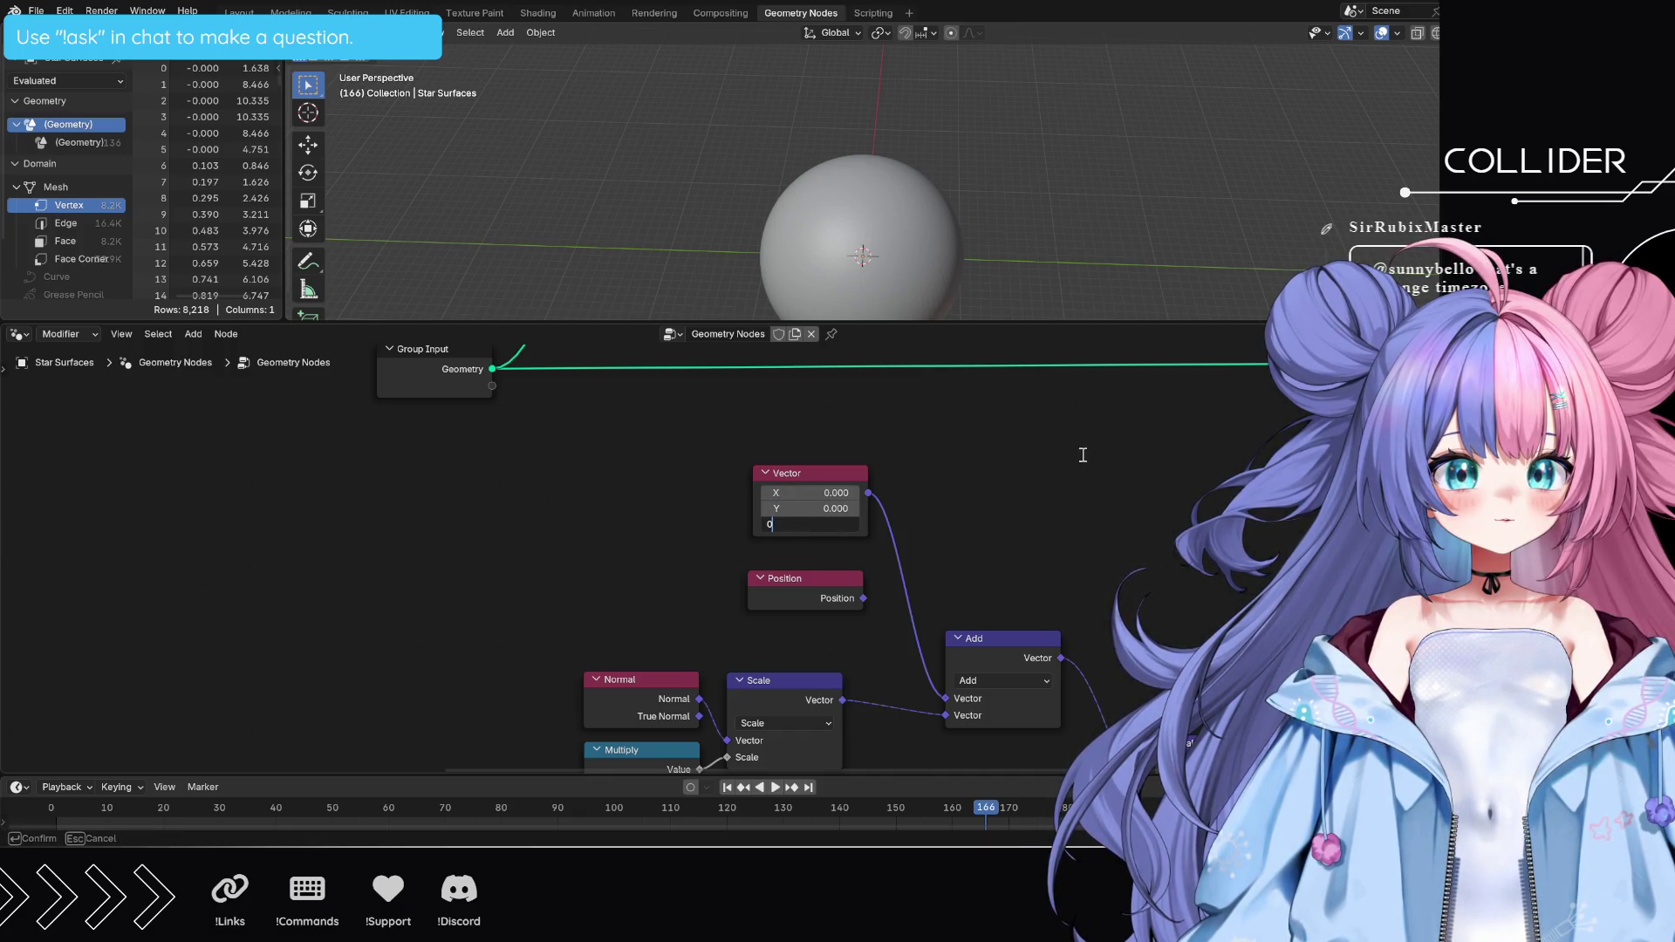
pyautogui.press('Return')
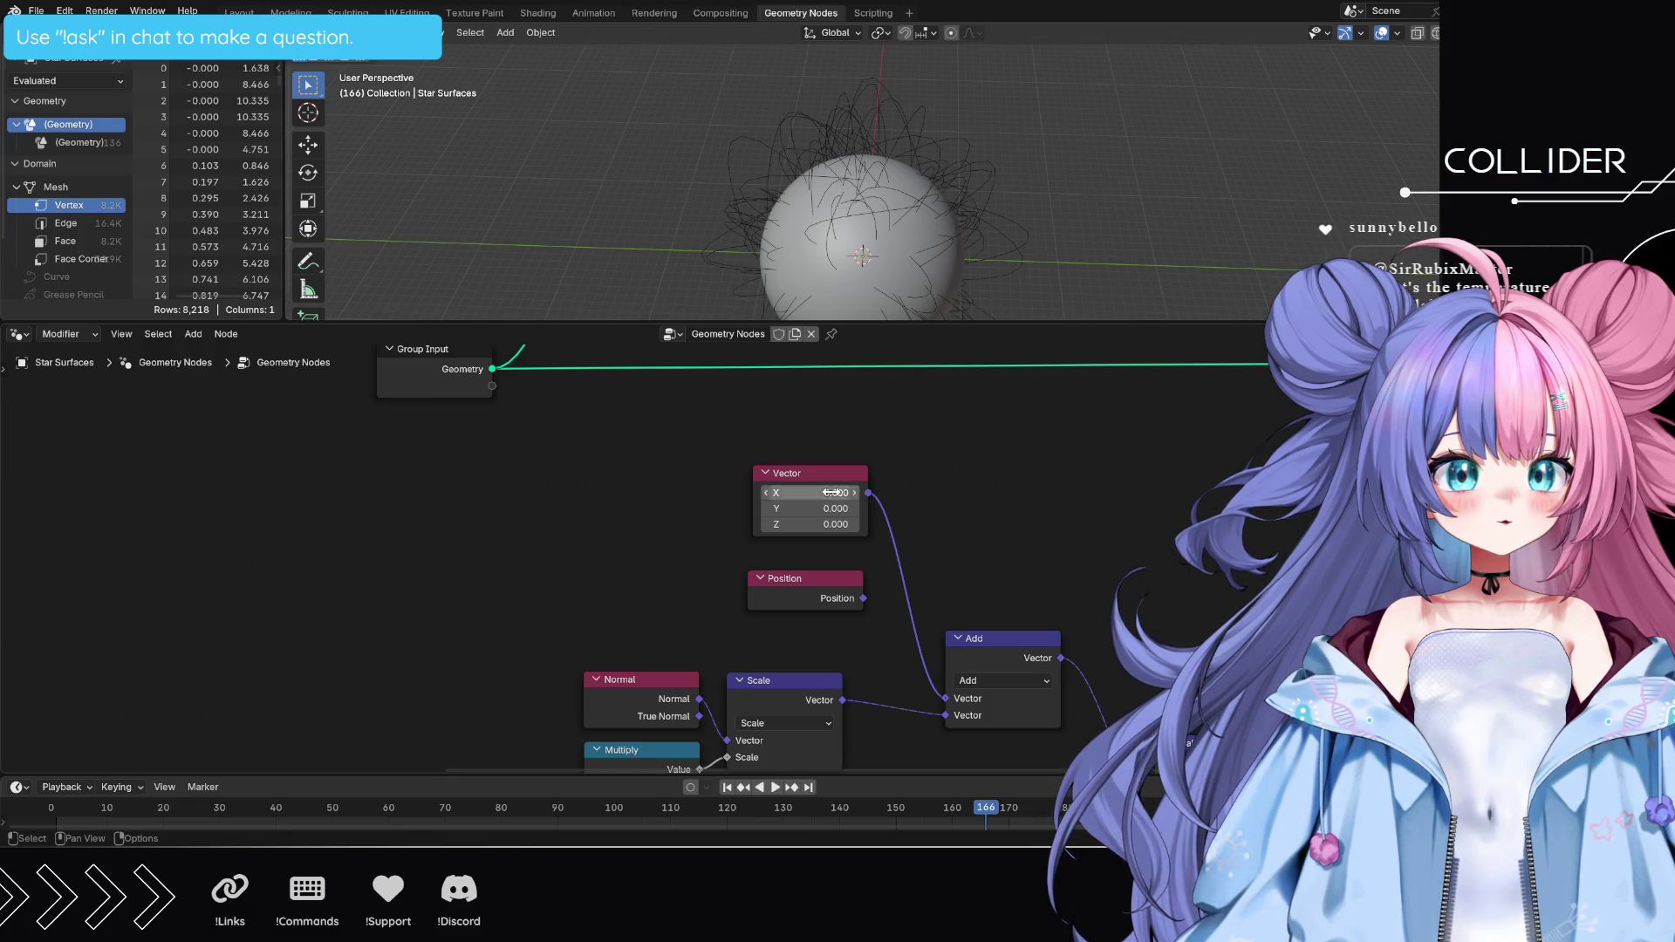
# - Delete the Vector node and link Position into the Add node's first Vector input
pyautogui.click(780, 487)
pyautogui.press('x')
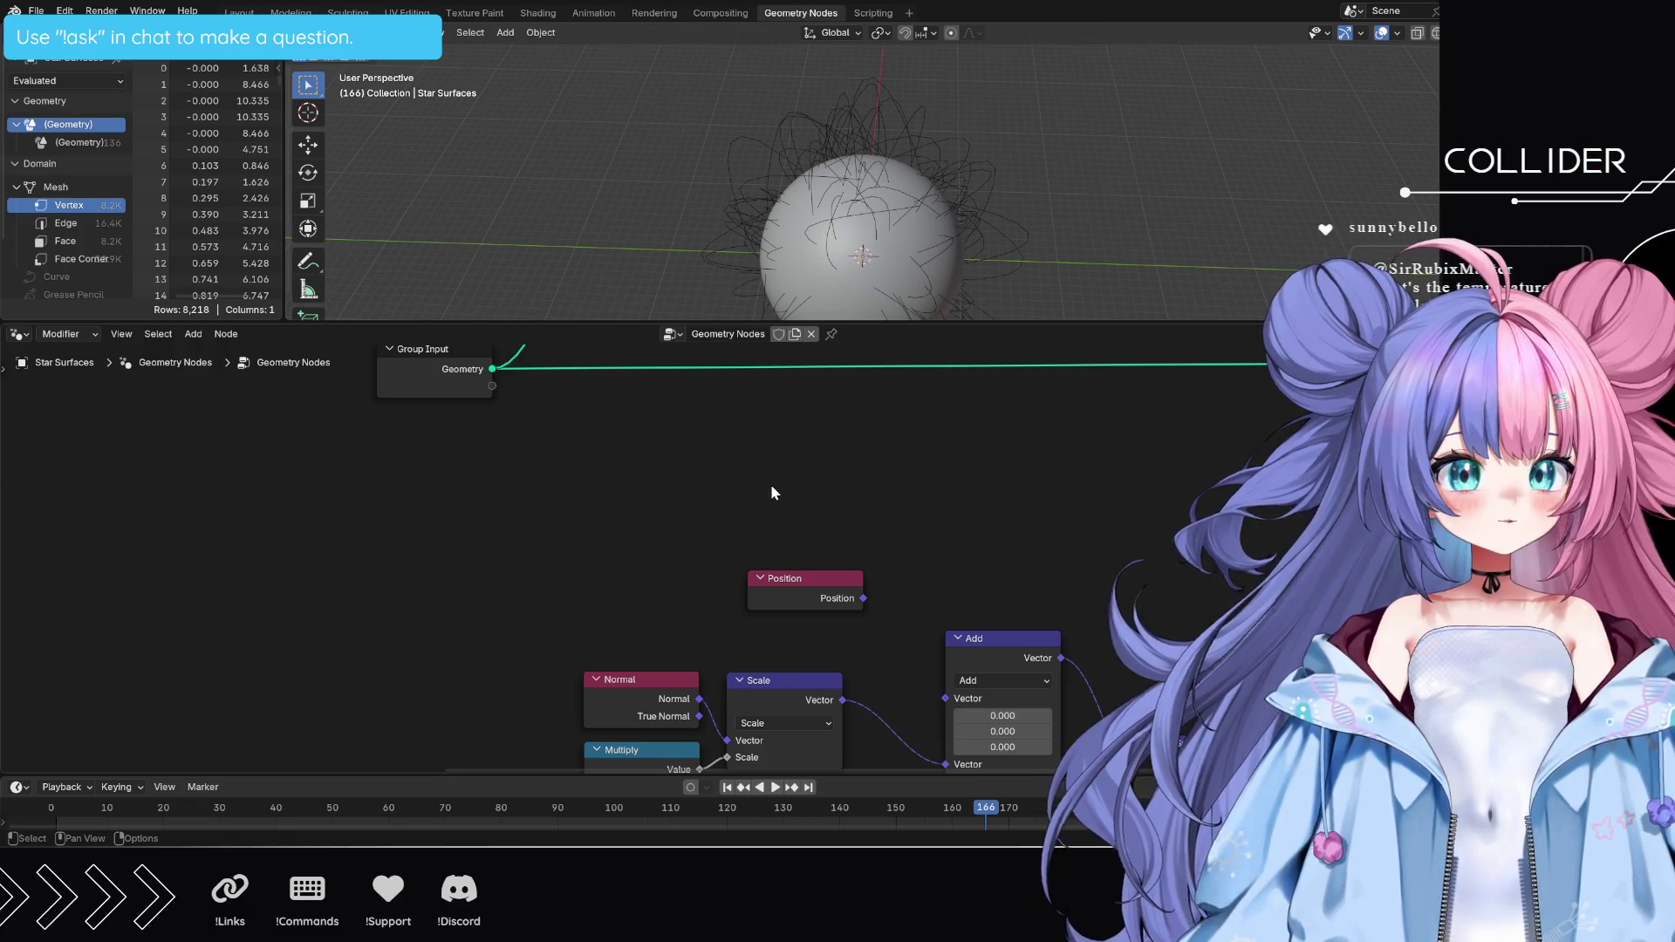
pyautogui.moveTo(863, 598)
pyautogui.mouseDown()
pyautogui.moveTo(921, 720)
pyautogui.moveTo(947, 702)
pyautogui.mouseUp()
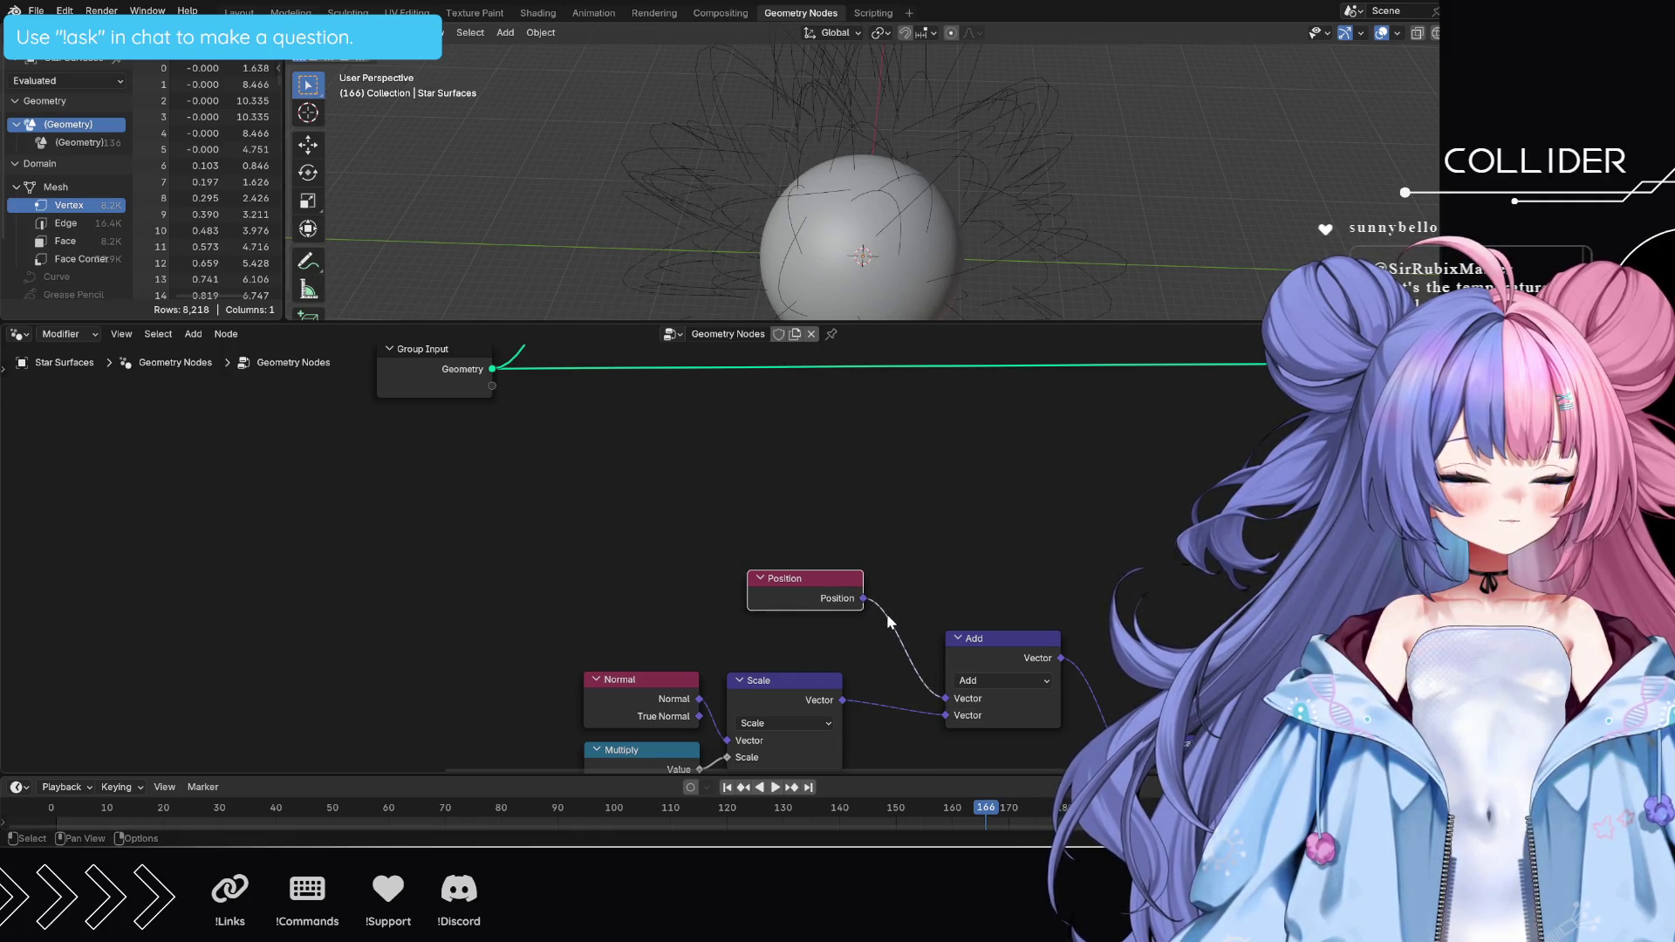
# - Undo the Position link, then pan across the Scene Time, Map Range and Position nodes
pyautogui.hotkey('ctrl', 'z')
pyautogui.scroll(-2, 986, 557)
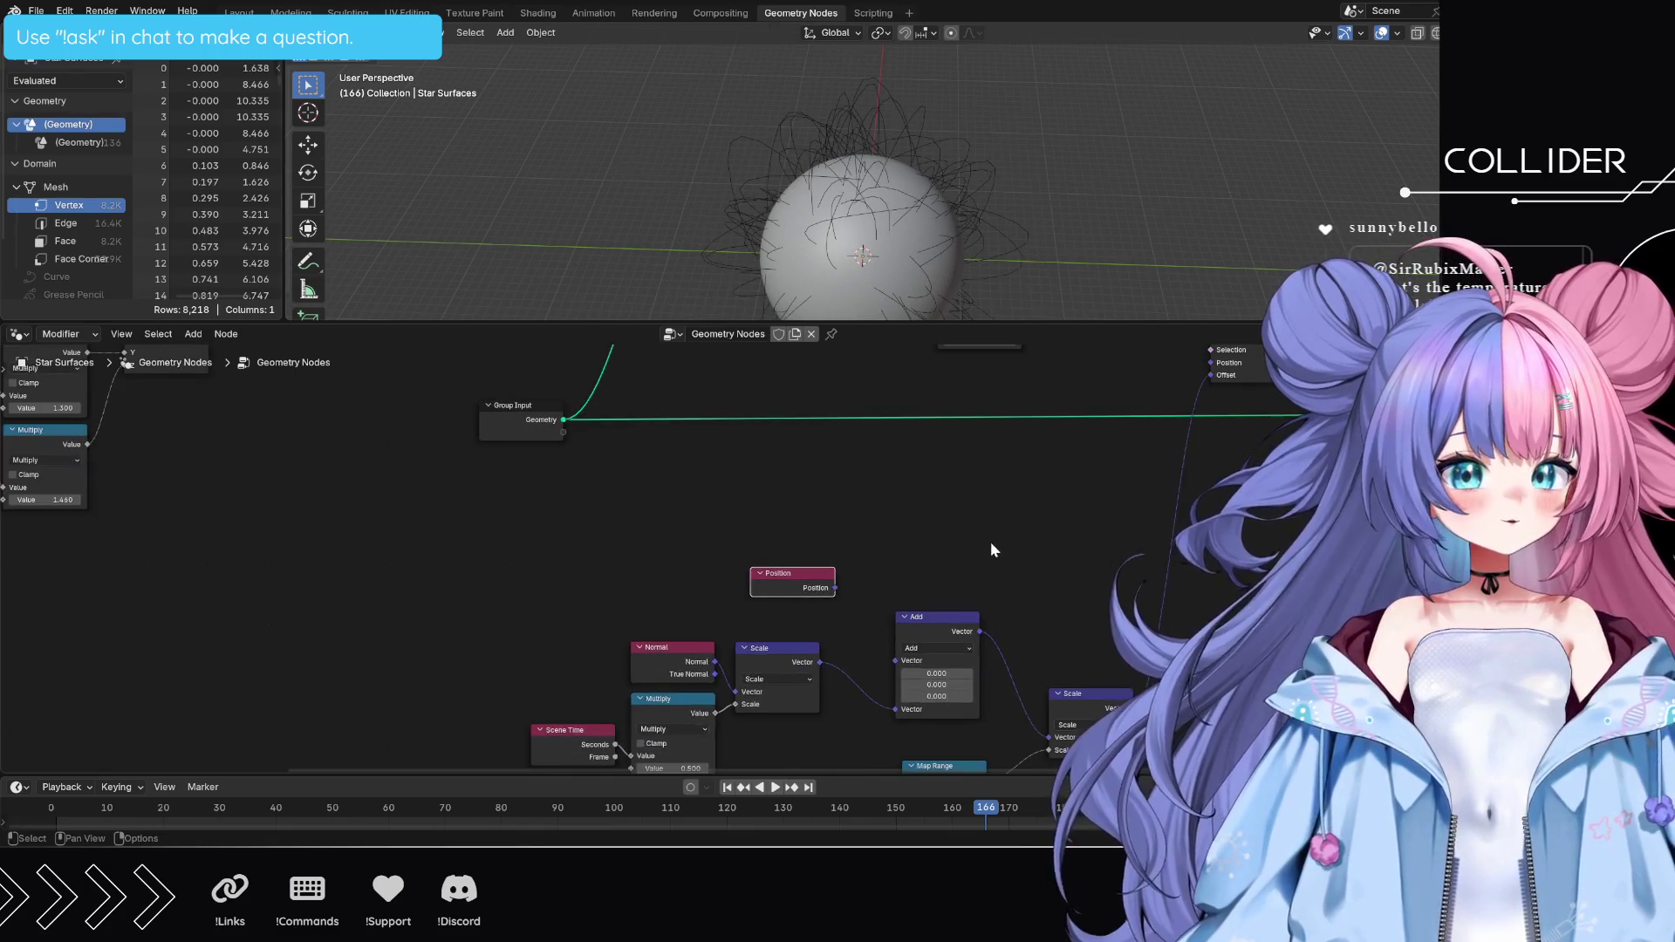
pyautogui.moveTo(991, 553)
pyautogui.mouseDown(button='middle')
pyautogui.moveTo(1129, 433)
pyautogui.moveTo(1190, 562)
pyautogui.mouseUp(button='middle')
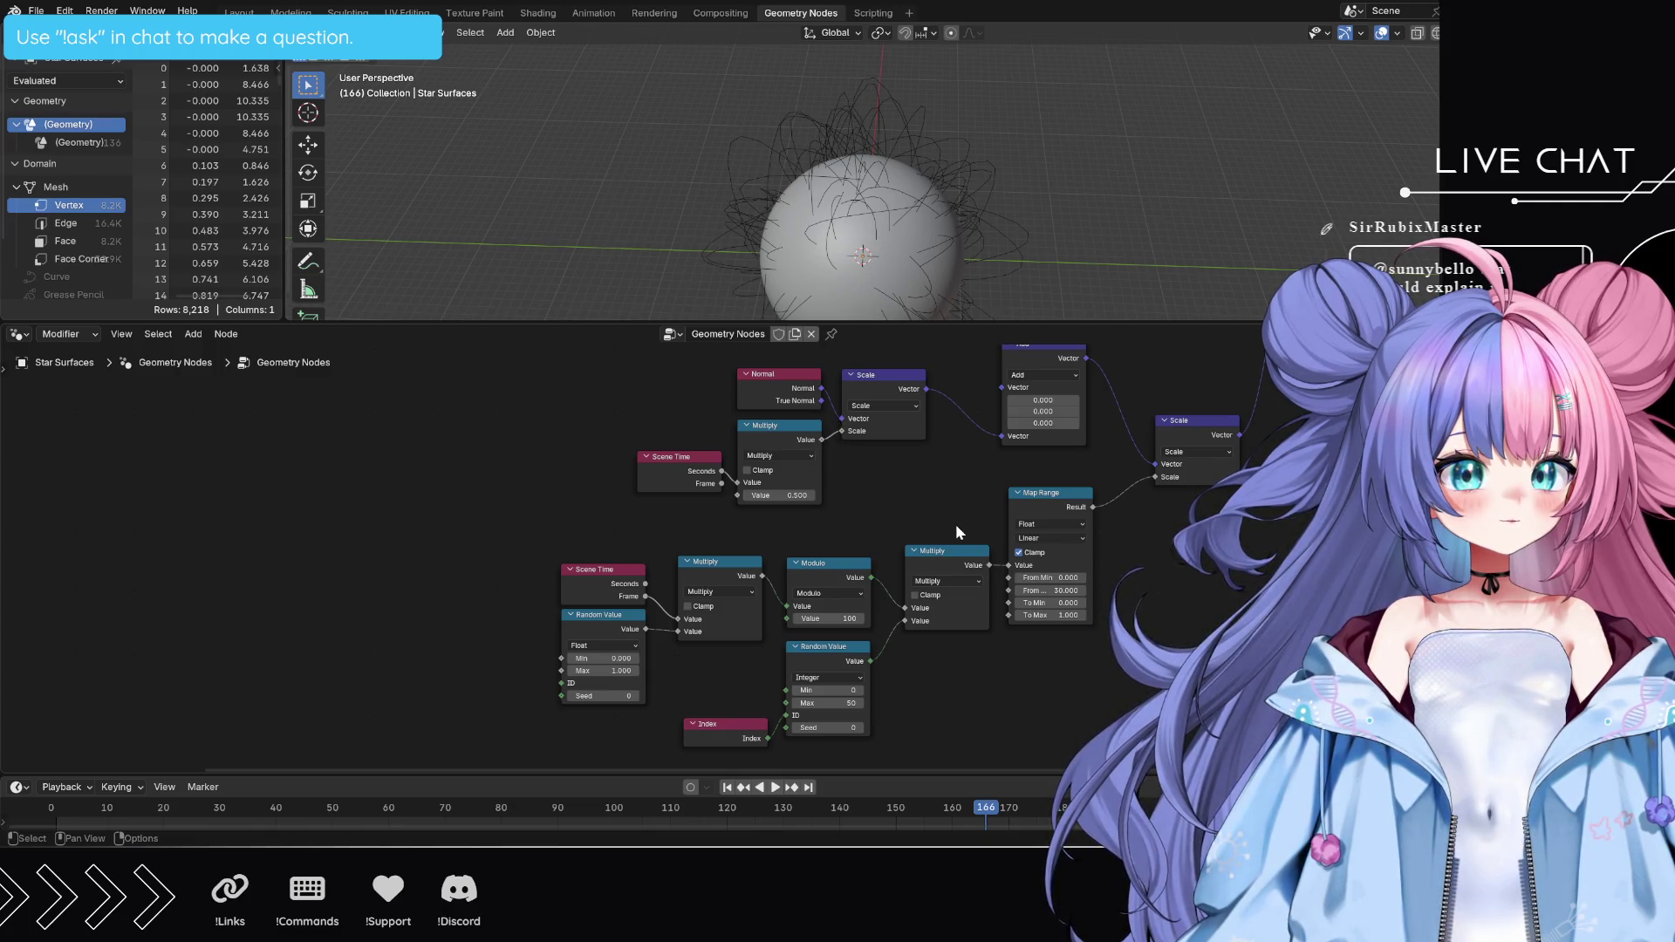
pyautogui.moveTo(1239, 458)
pyautogui.mouseDown(button='middle')
pyautogui.moveTo(1163, 619)
pyautogui.moveTo(1045, 690)
pyautogui.mouseUp(button='middle')
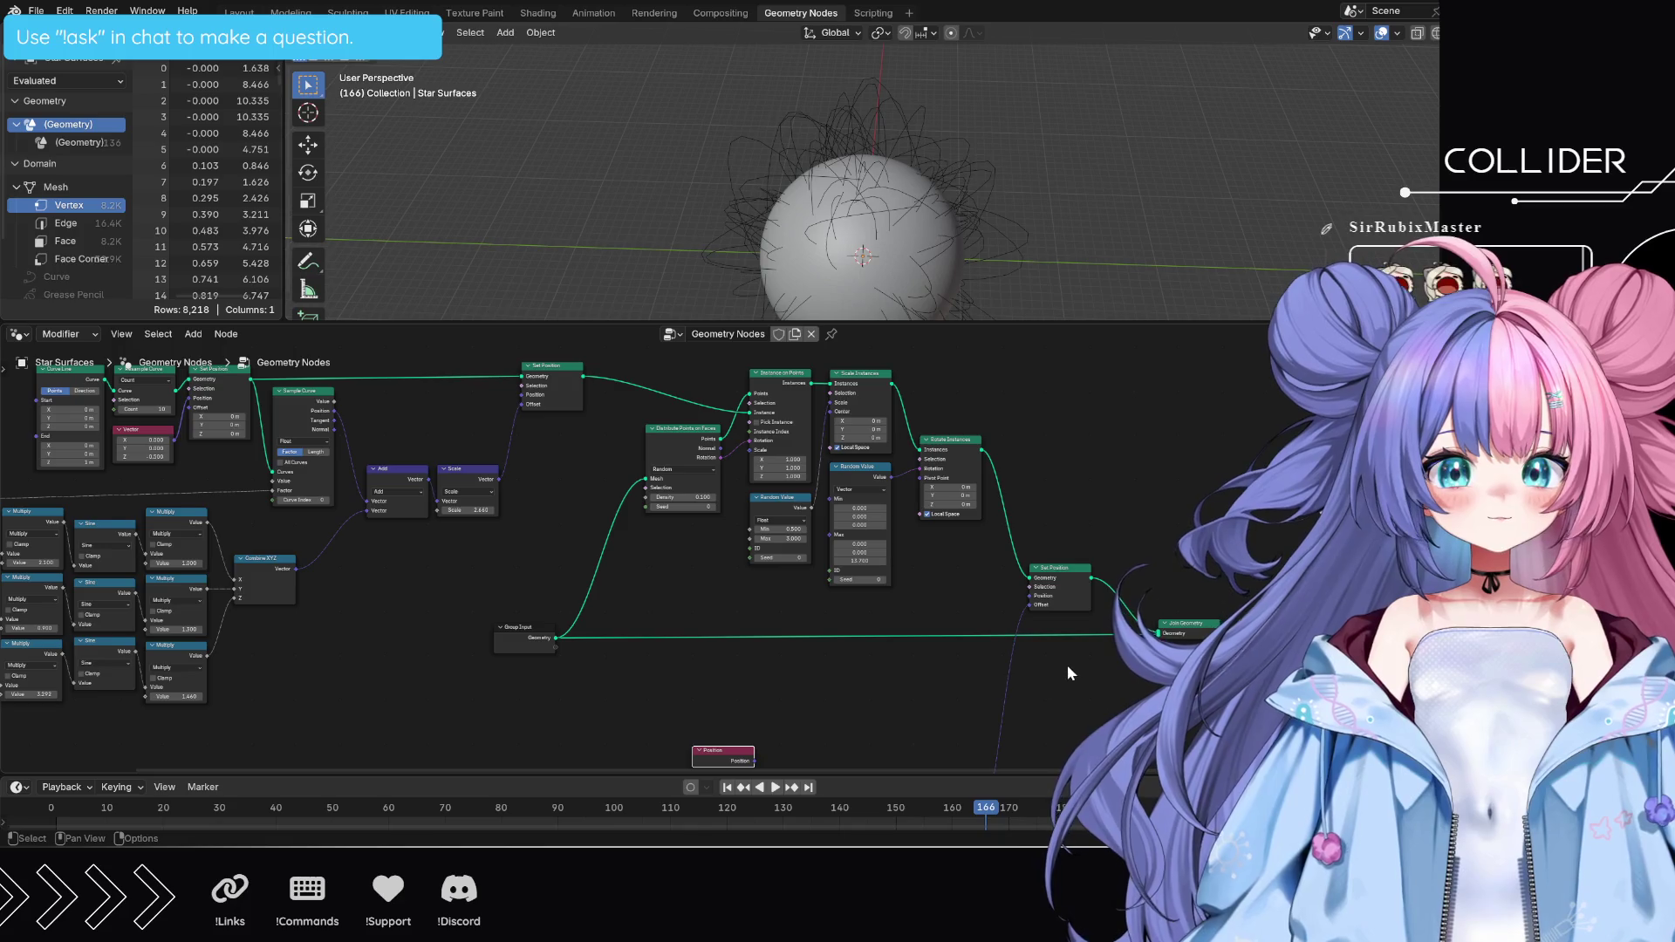
# - Frame the whole node tree, then zoom in on the Add node's vector fields
pyautogui.press('Home')
pyautogui.scroll(2, 1066, 678)
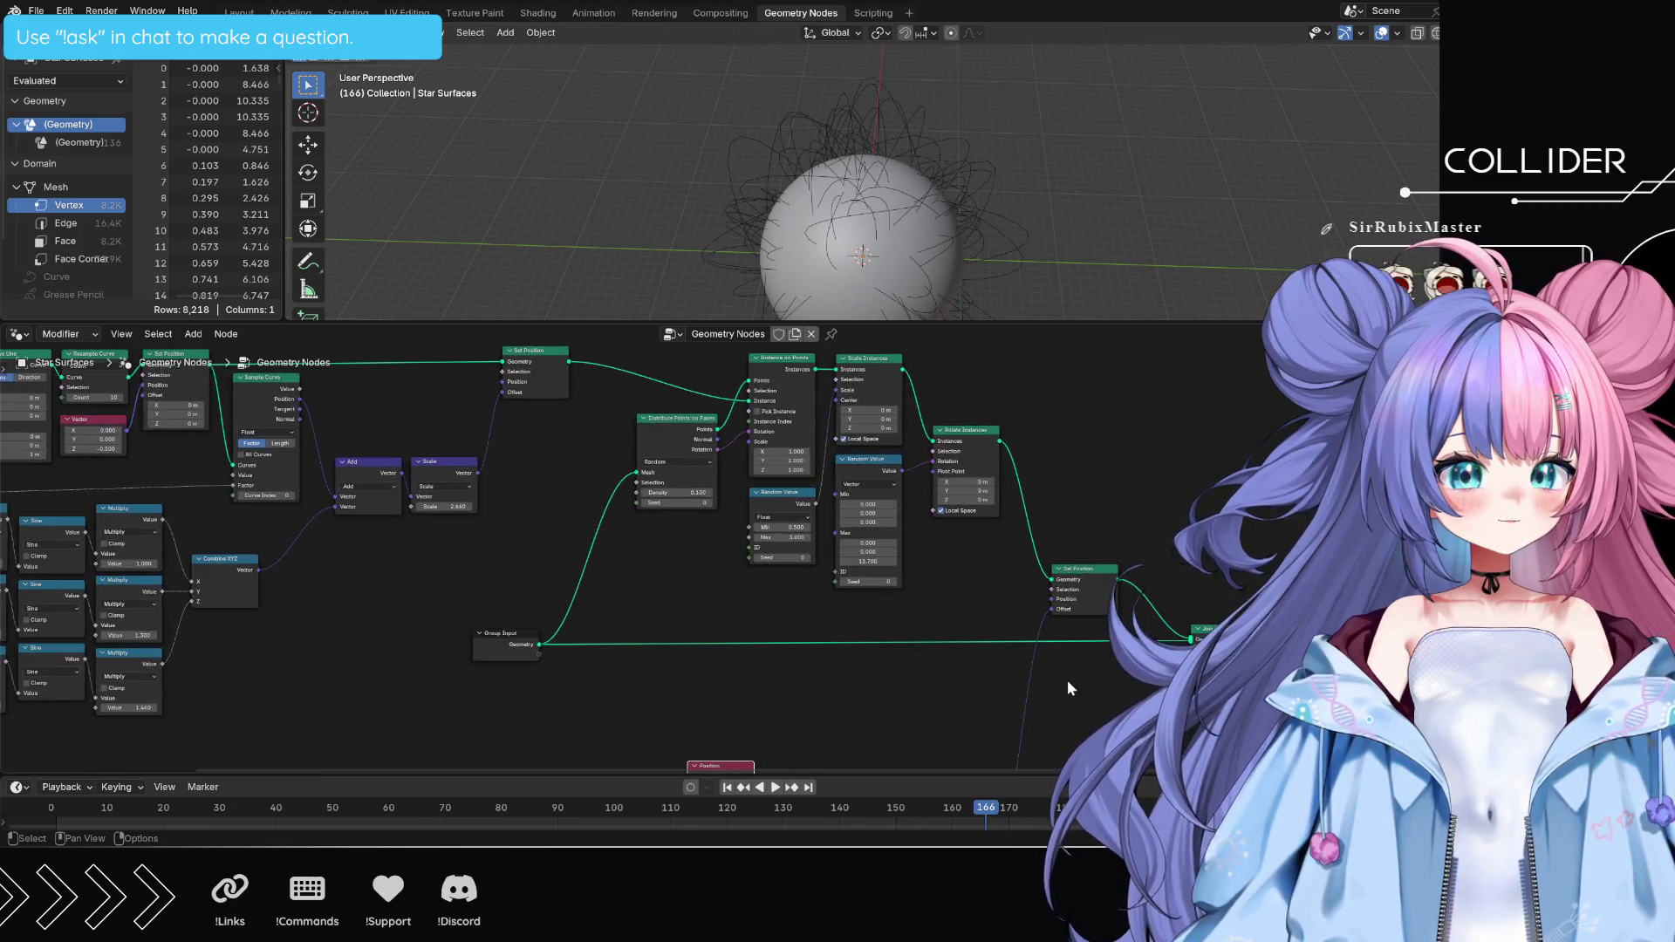
pyautogui.moveTo(1066, 679)
pyautogui.mouseDown(button='middle')
pyautogui.moveTo(1117, 532)
pyautogui.moveTo(1136, 541)
pyautogui.mouseUp(button='middle')
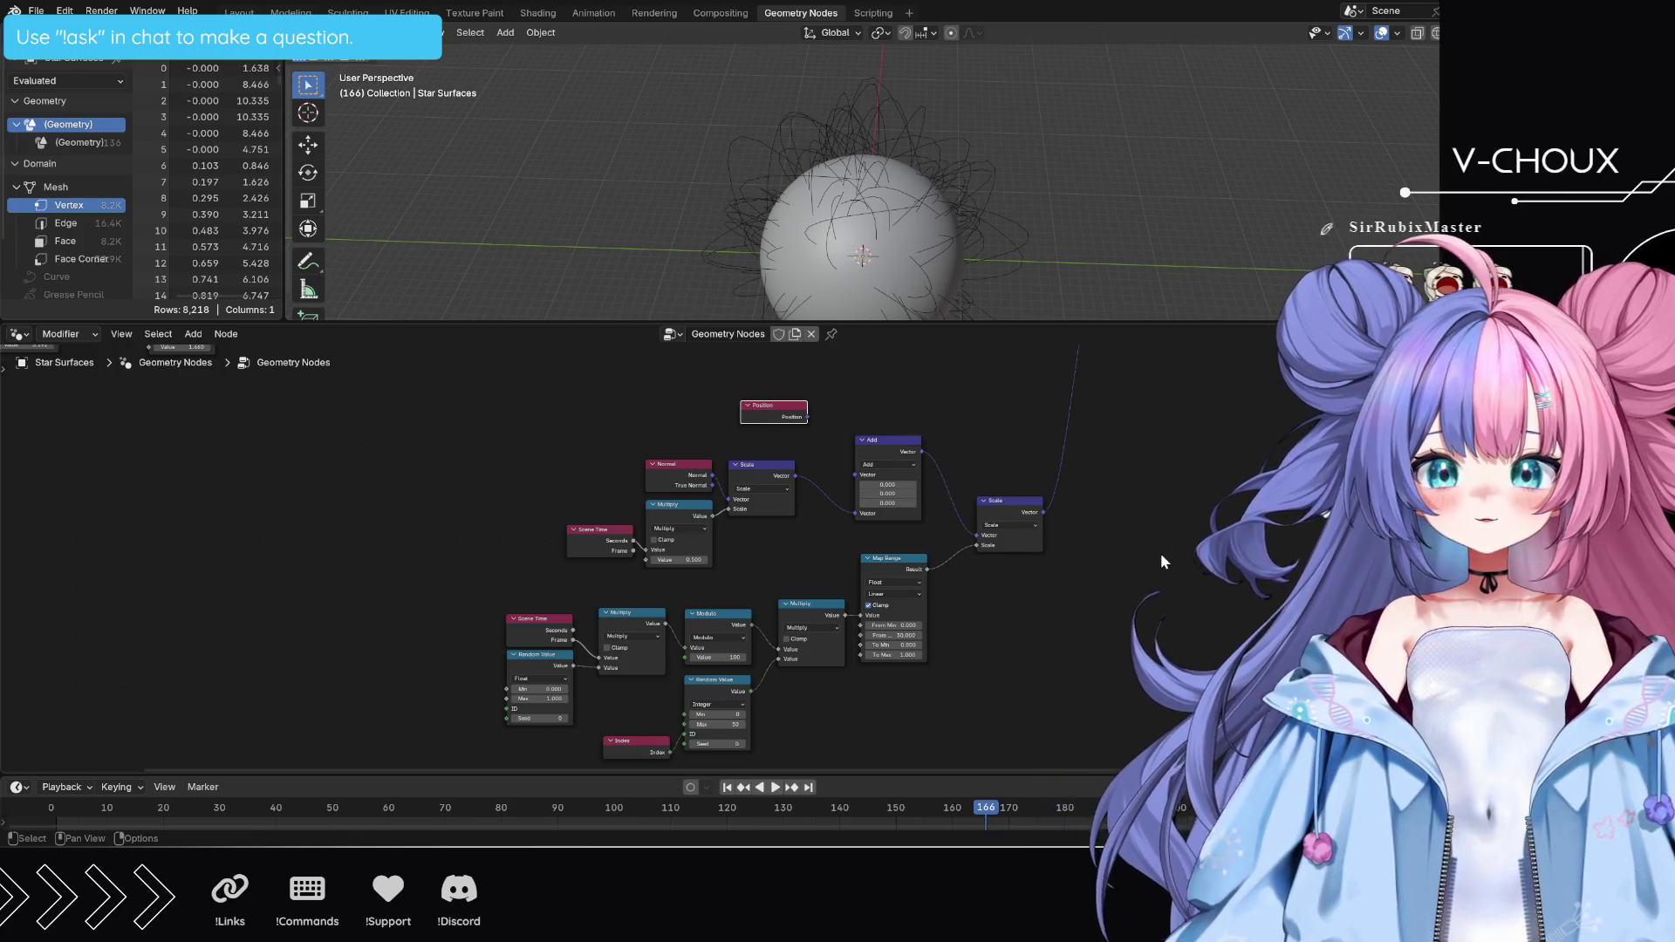
pyautogui.scroll(1, 926, 504)
pyautogui.scroll(3, 927, 504)
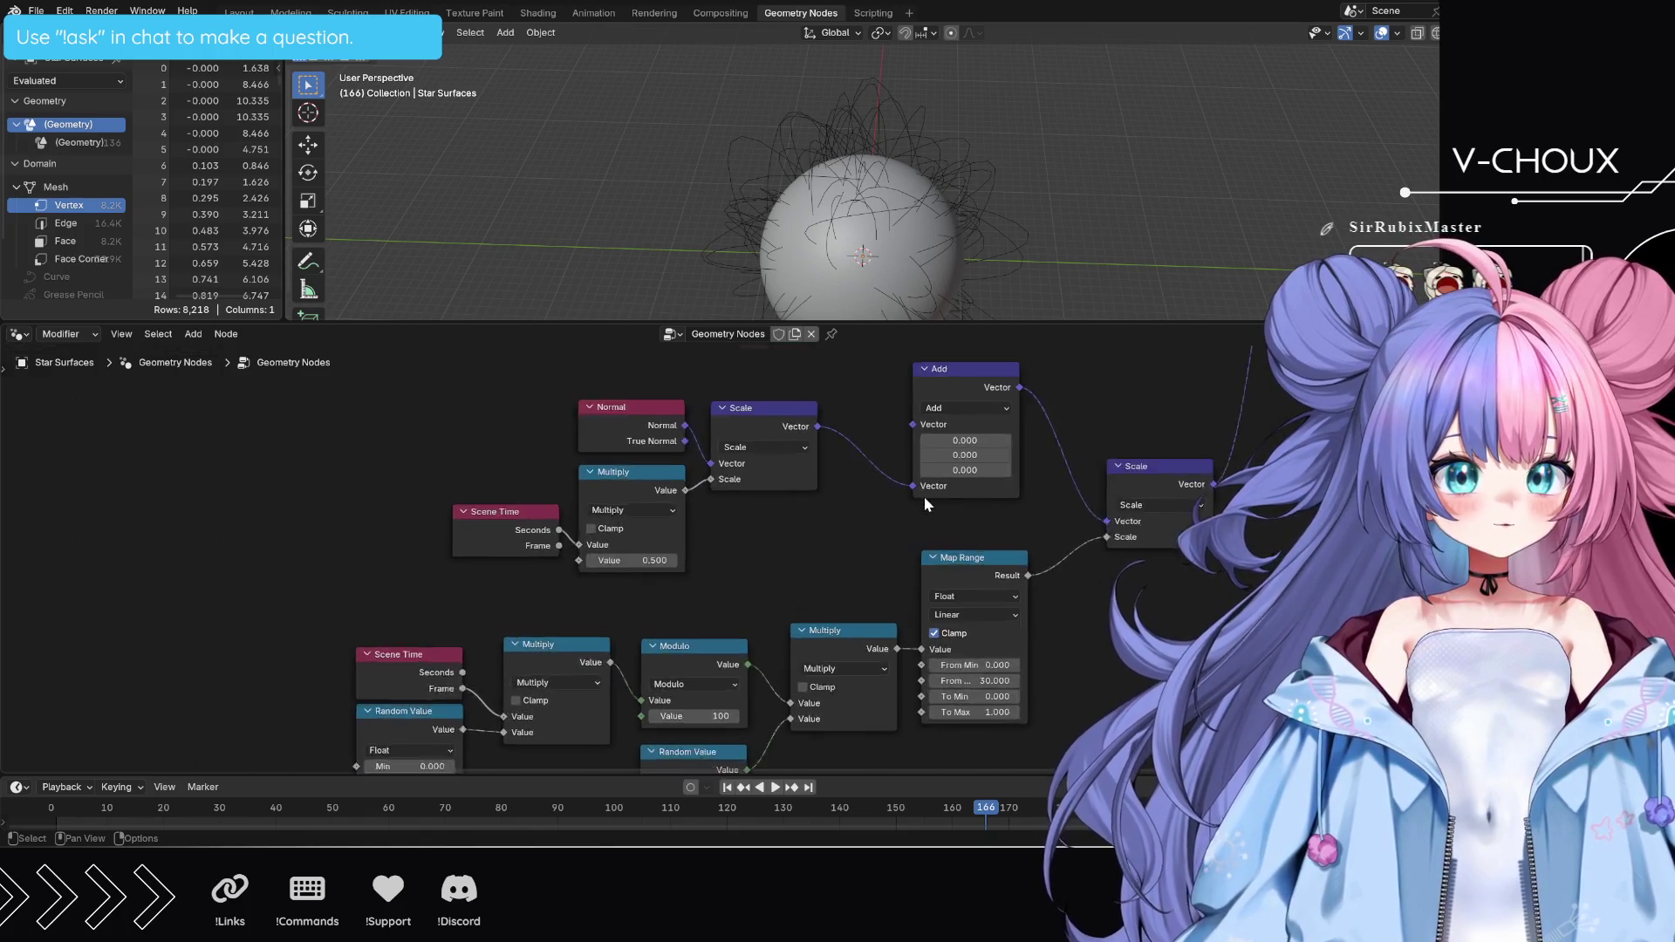
pyautogui.click(967, 496)
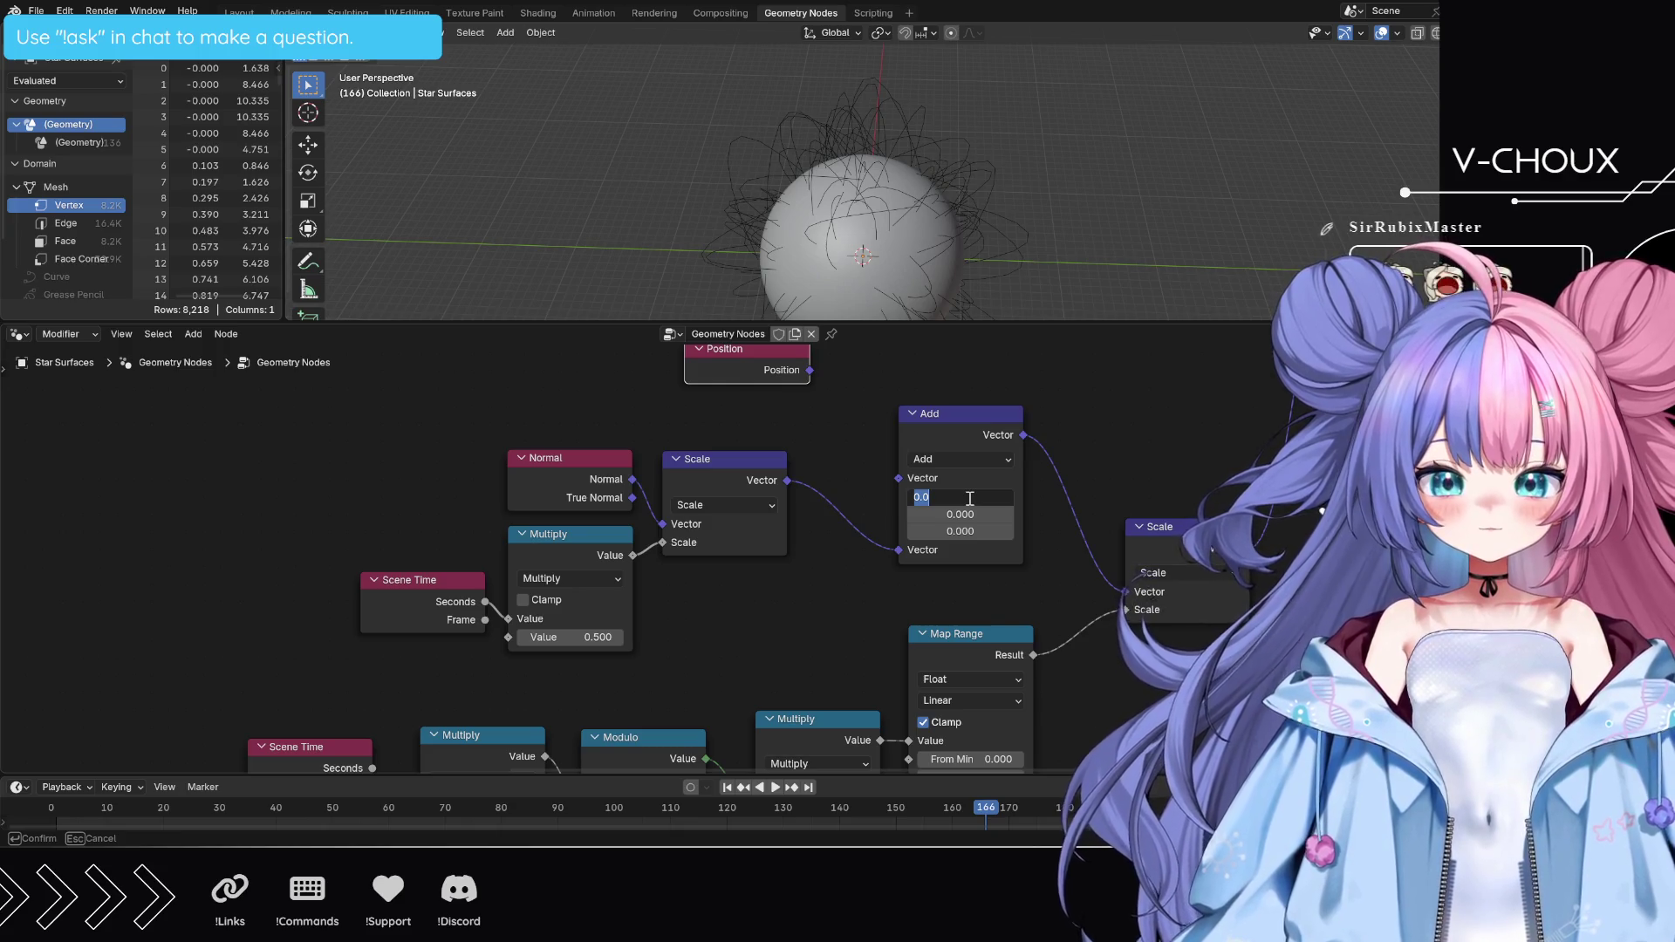
# - Set the Add node's X, Y and Z vector values to -1
pyautogui.write('-1')
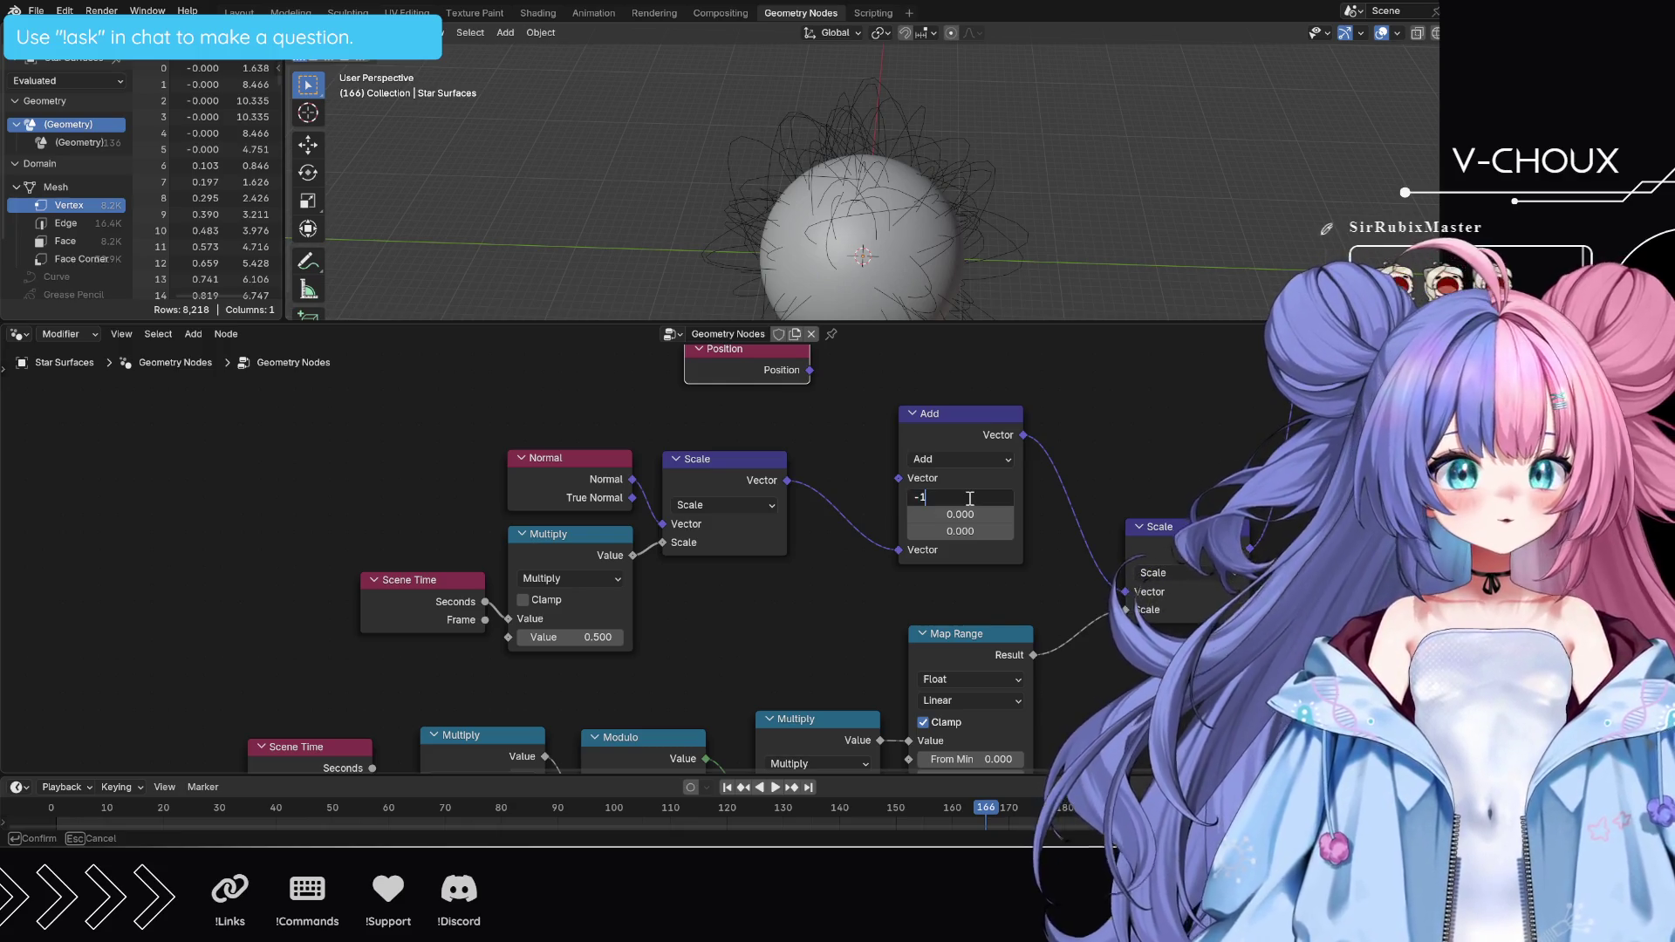
pyautogui.press('Return')
pyautogui.click(966, 497)
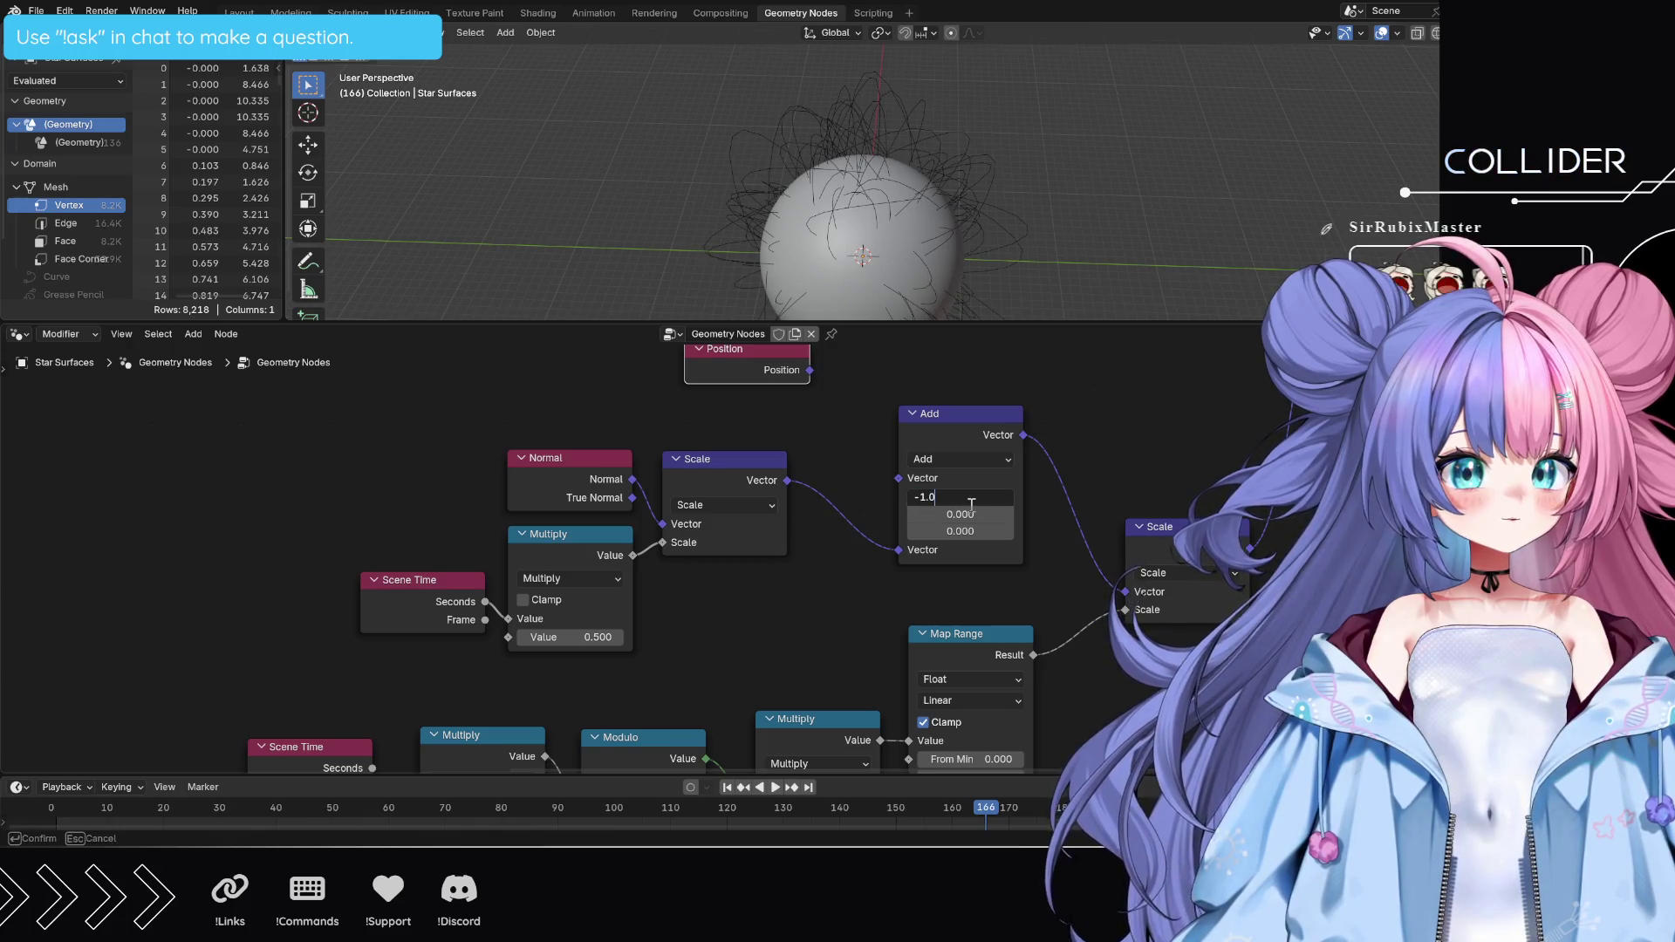
pyautogui.hotkey('ctrl', 'c')
pyautogui.press('Tab')
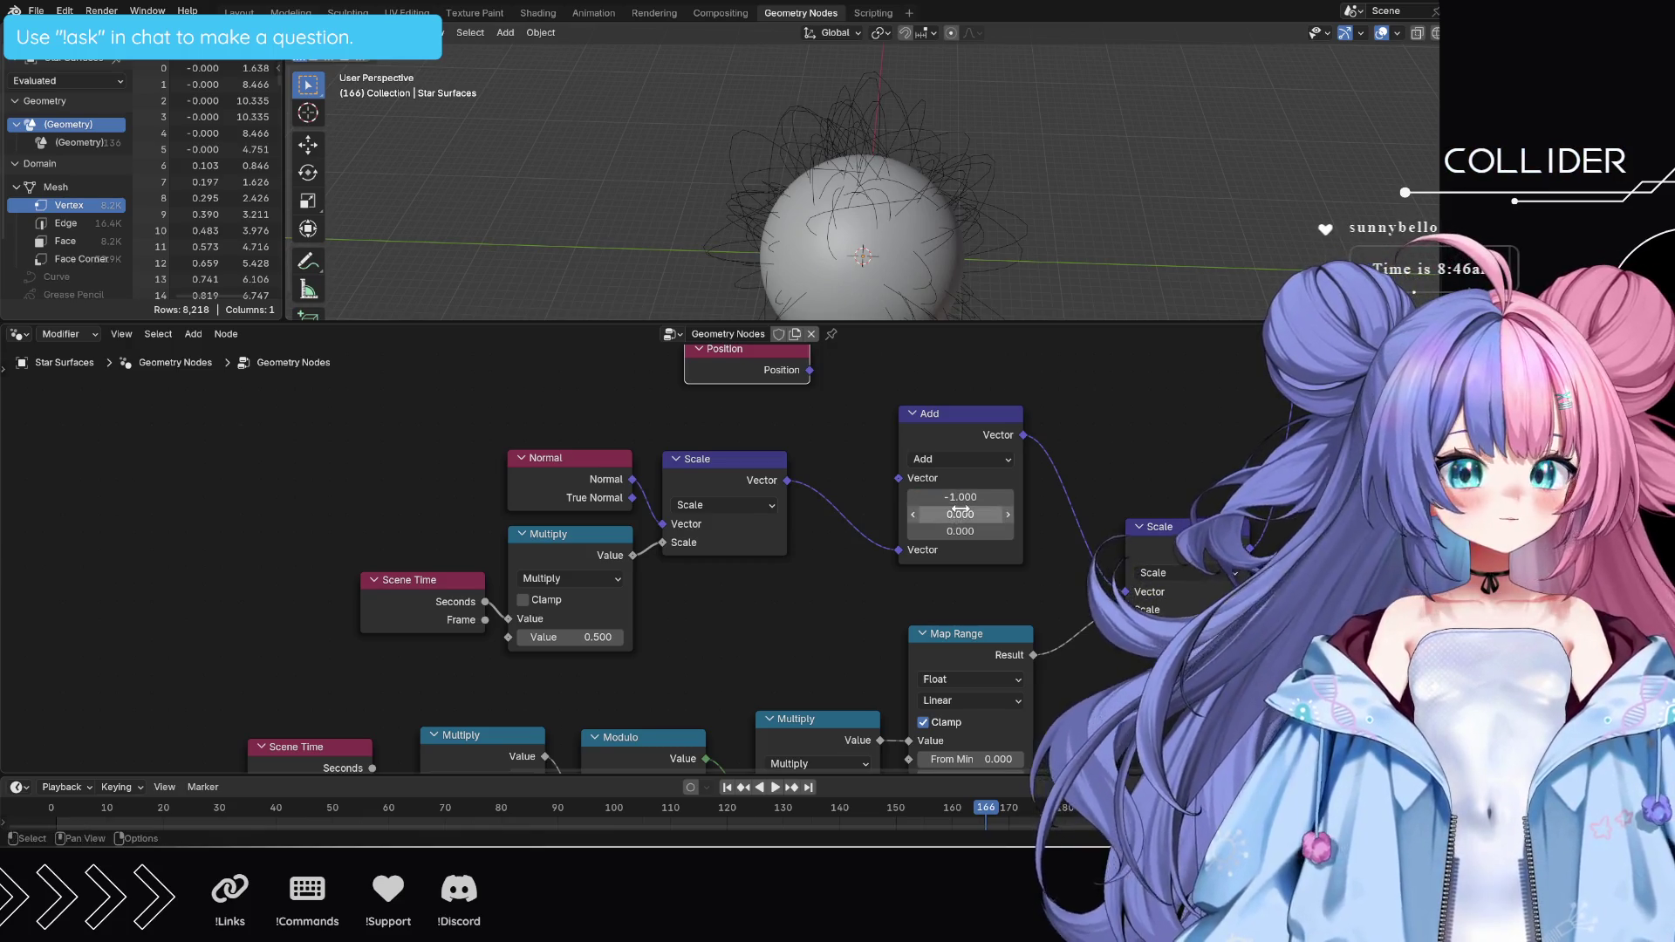
pyautogui.hotkey('ctrl', 'v')
pyautogui.click(956, 532)
pyautogui.hotkey('ctrl', 'v')
pyautogui.press('Return')
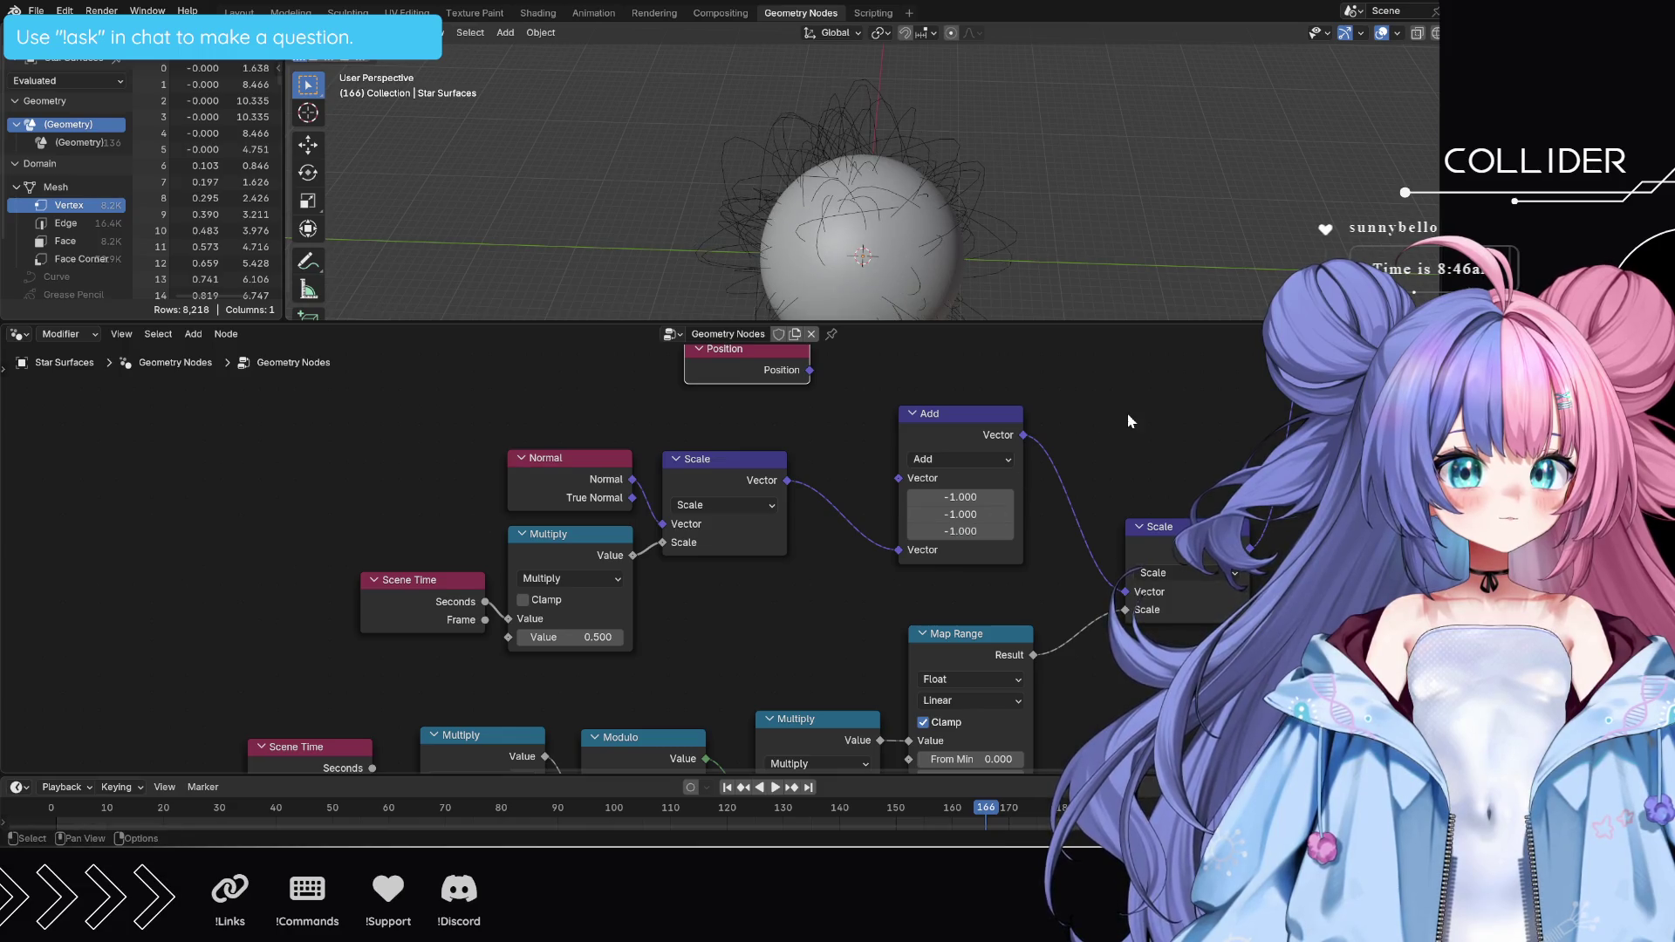
# - Change the Add node's X, Y and Z values back to 0.000
pyautogui.click(957, 499)
pyautogui.write('0')
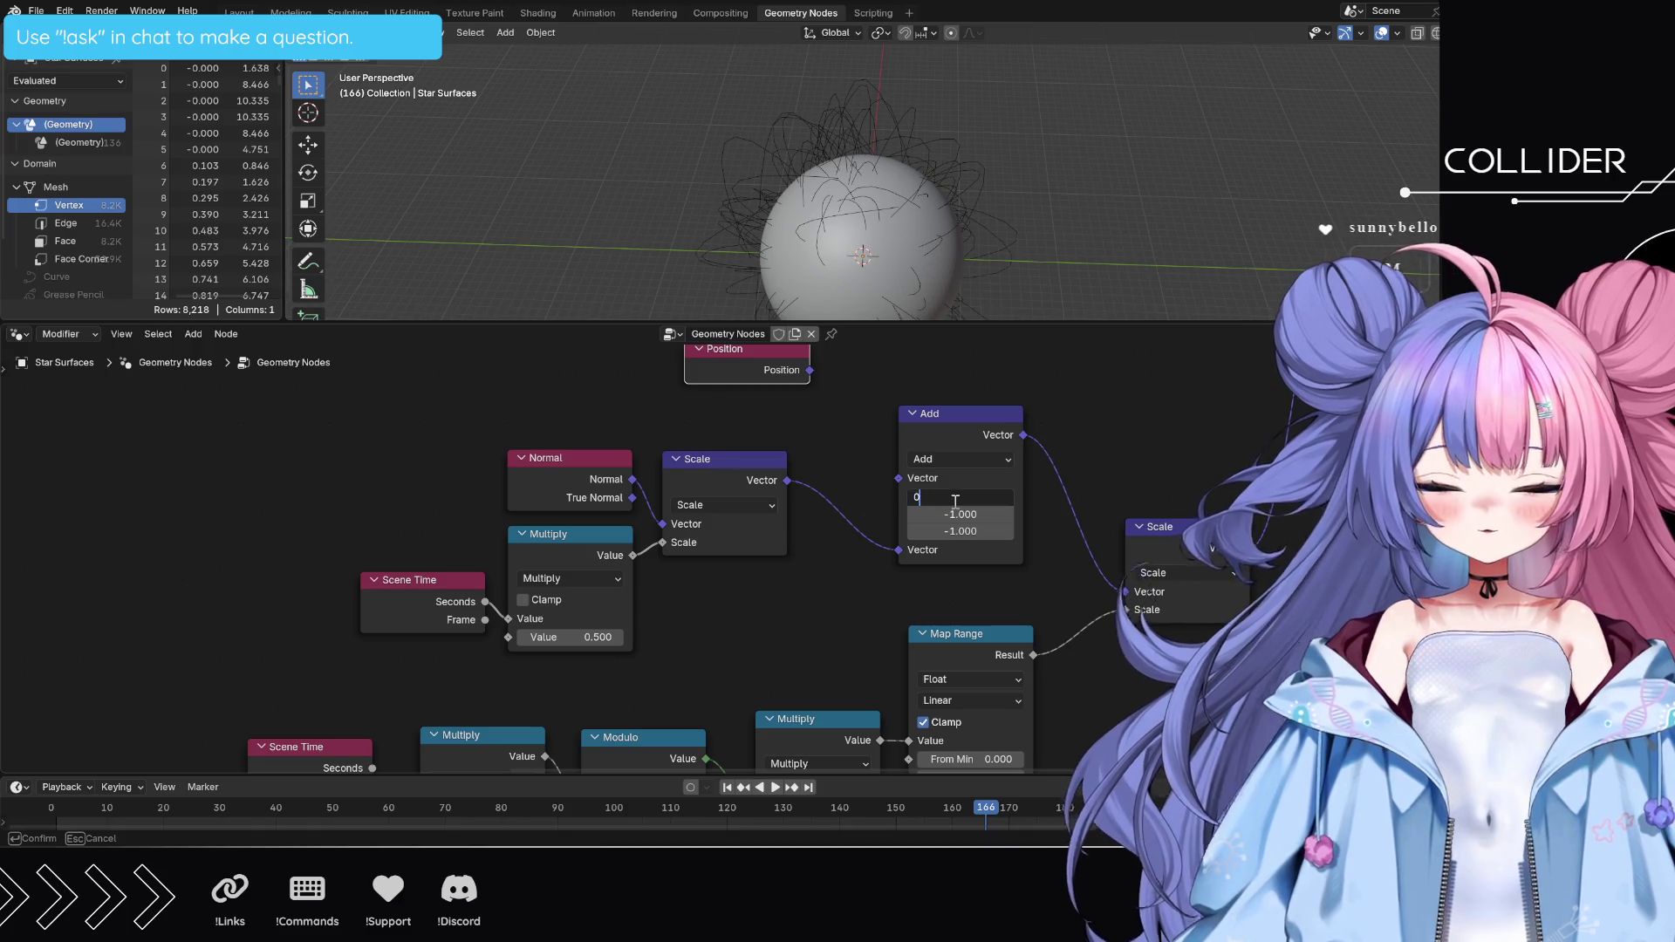
pyautogui.press('Return')
pyautogui.click(959, 515)
pyautogui.write('0')
pyautogui.press('Return')
pyautogui.click(960, 531)
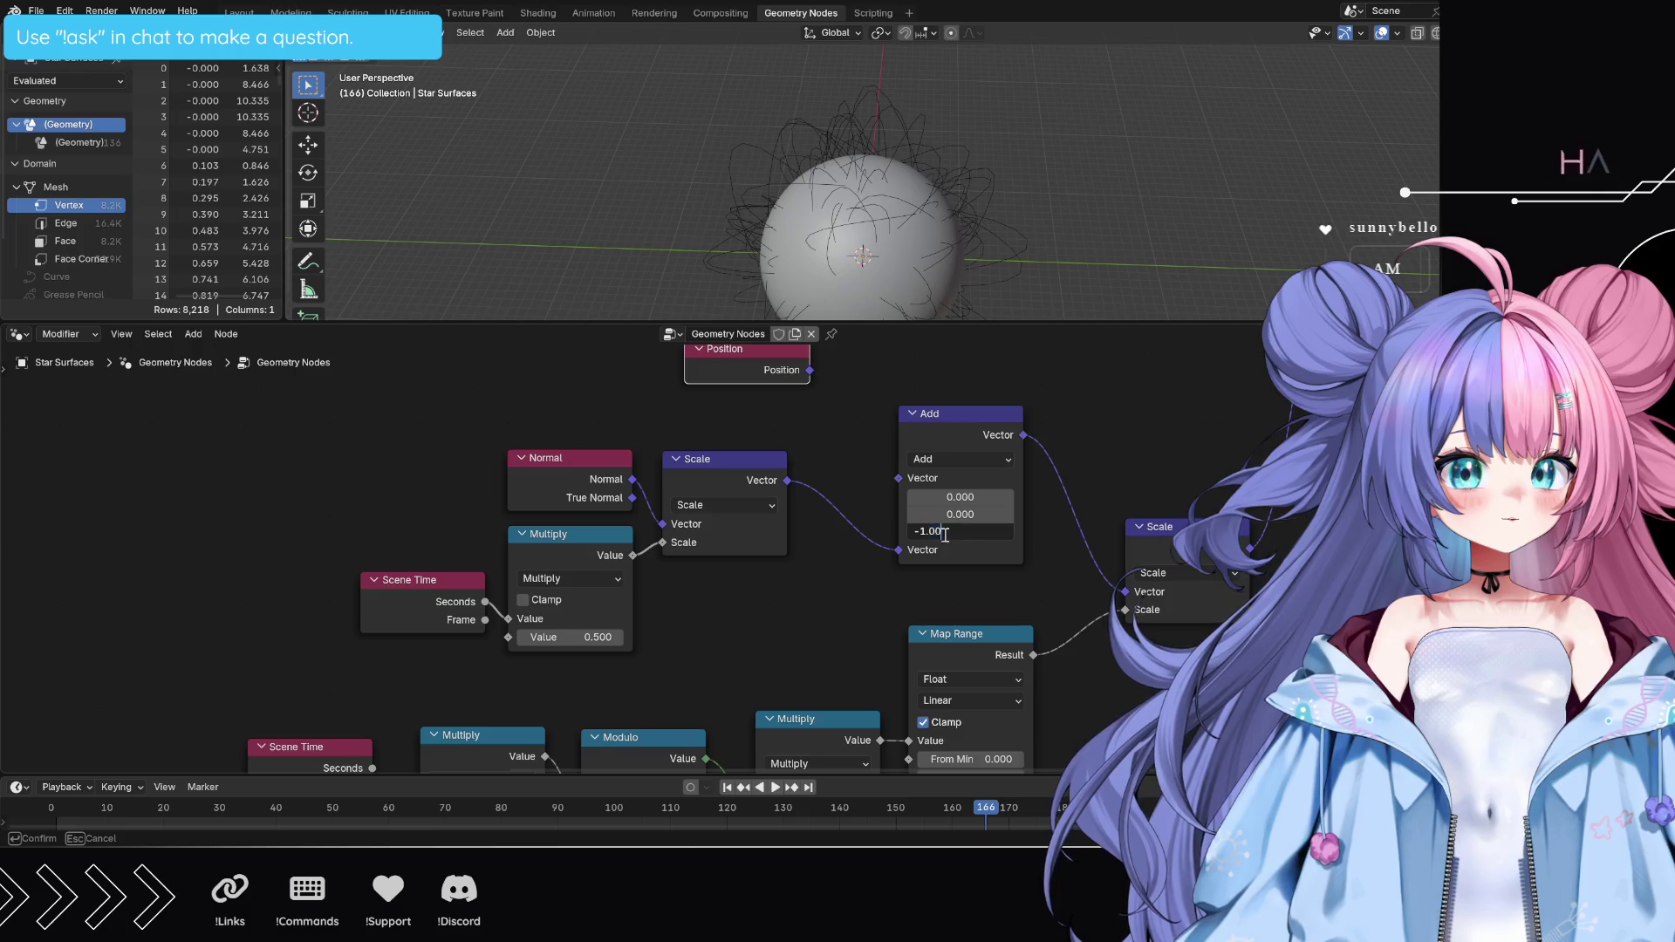
pyautogui.hotkey('ctrl', 'a')
pyautogui.write('0')
pyautogui.press('Return')
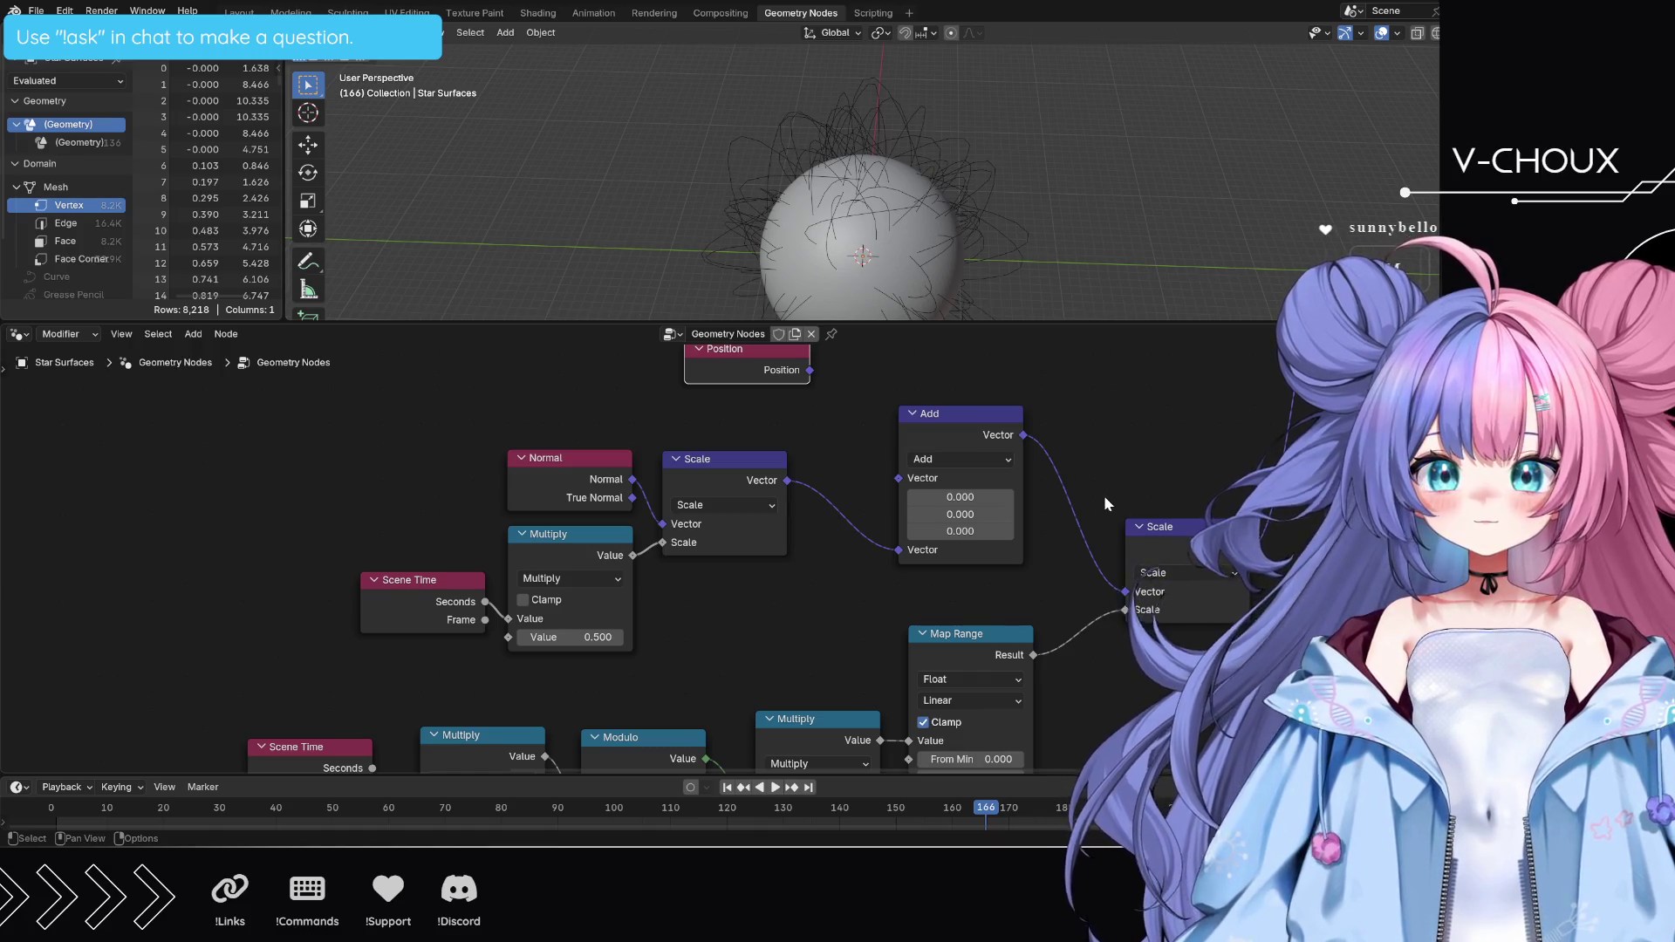
pyautogui.moveTo(1103, 495); pyautogui.dragTo(1158, 335, button='middle')
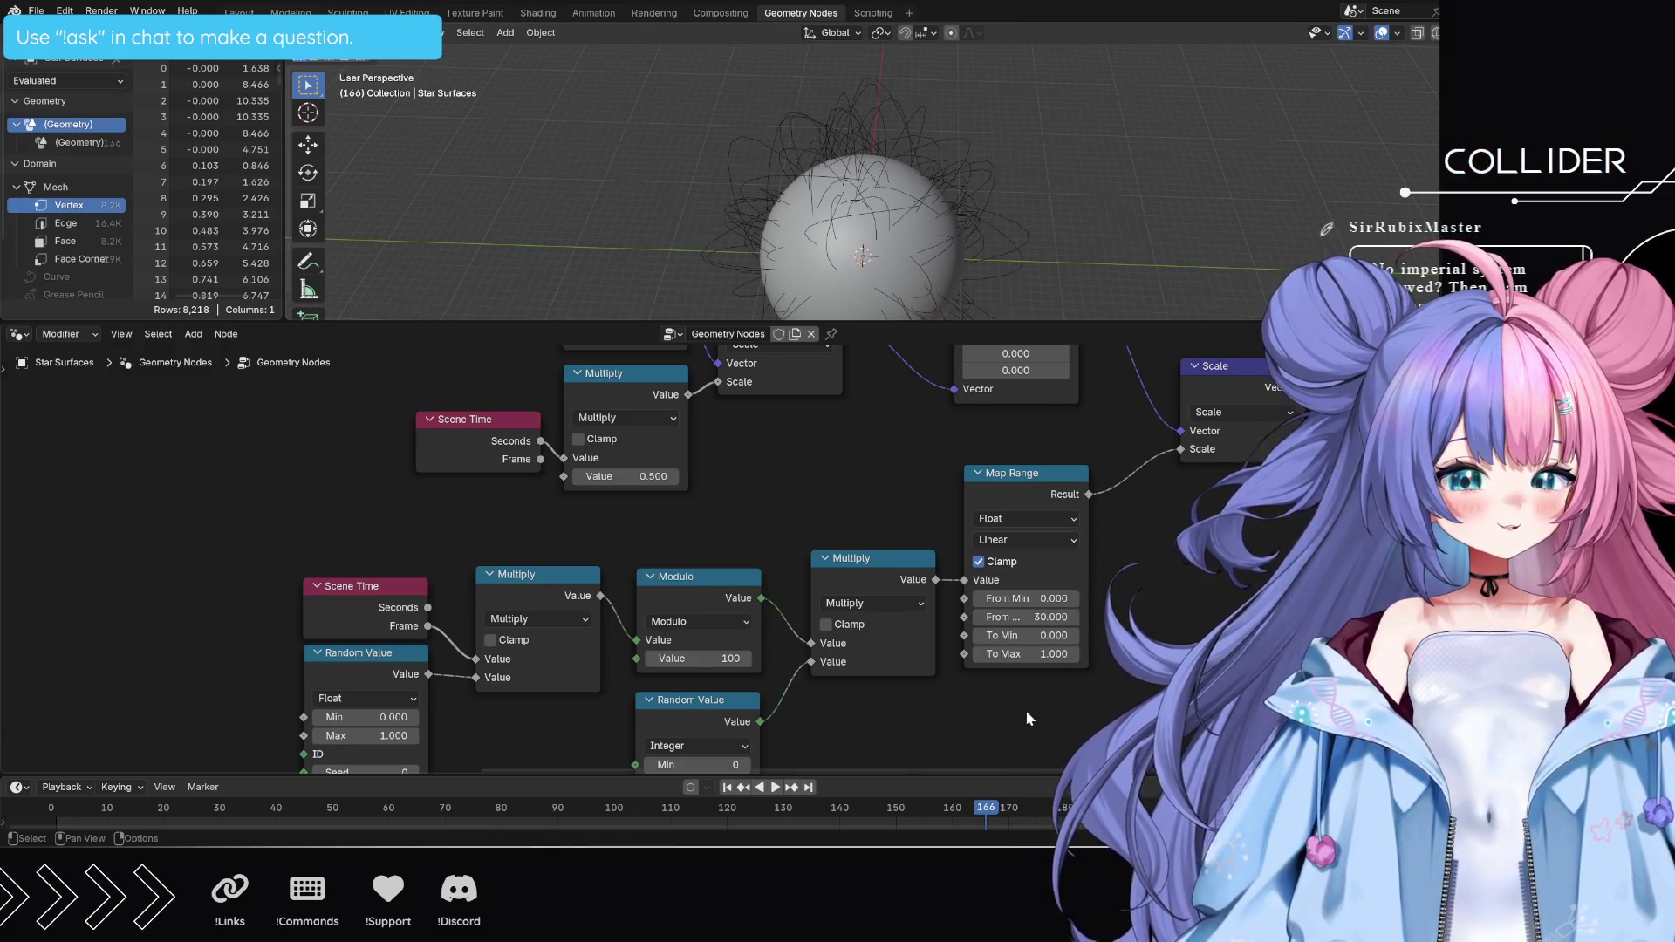
pyautogui.moveTo(1027, 705)
pyautogui.mouseDown(button='middle')
pyautogui.moveTo(1074, 607)
pyautogui.moveTo(1058, 568)
pyautogui.moveTo(1013, 684)
pyautogui.moveTo(1078, 805)
pyautogui.moveTo(1066, 798)
pyautogui.mouseUp(button='middle')
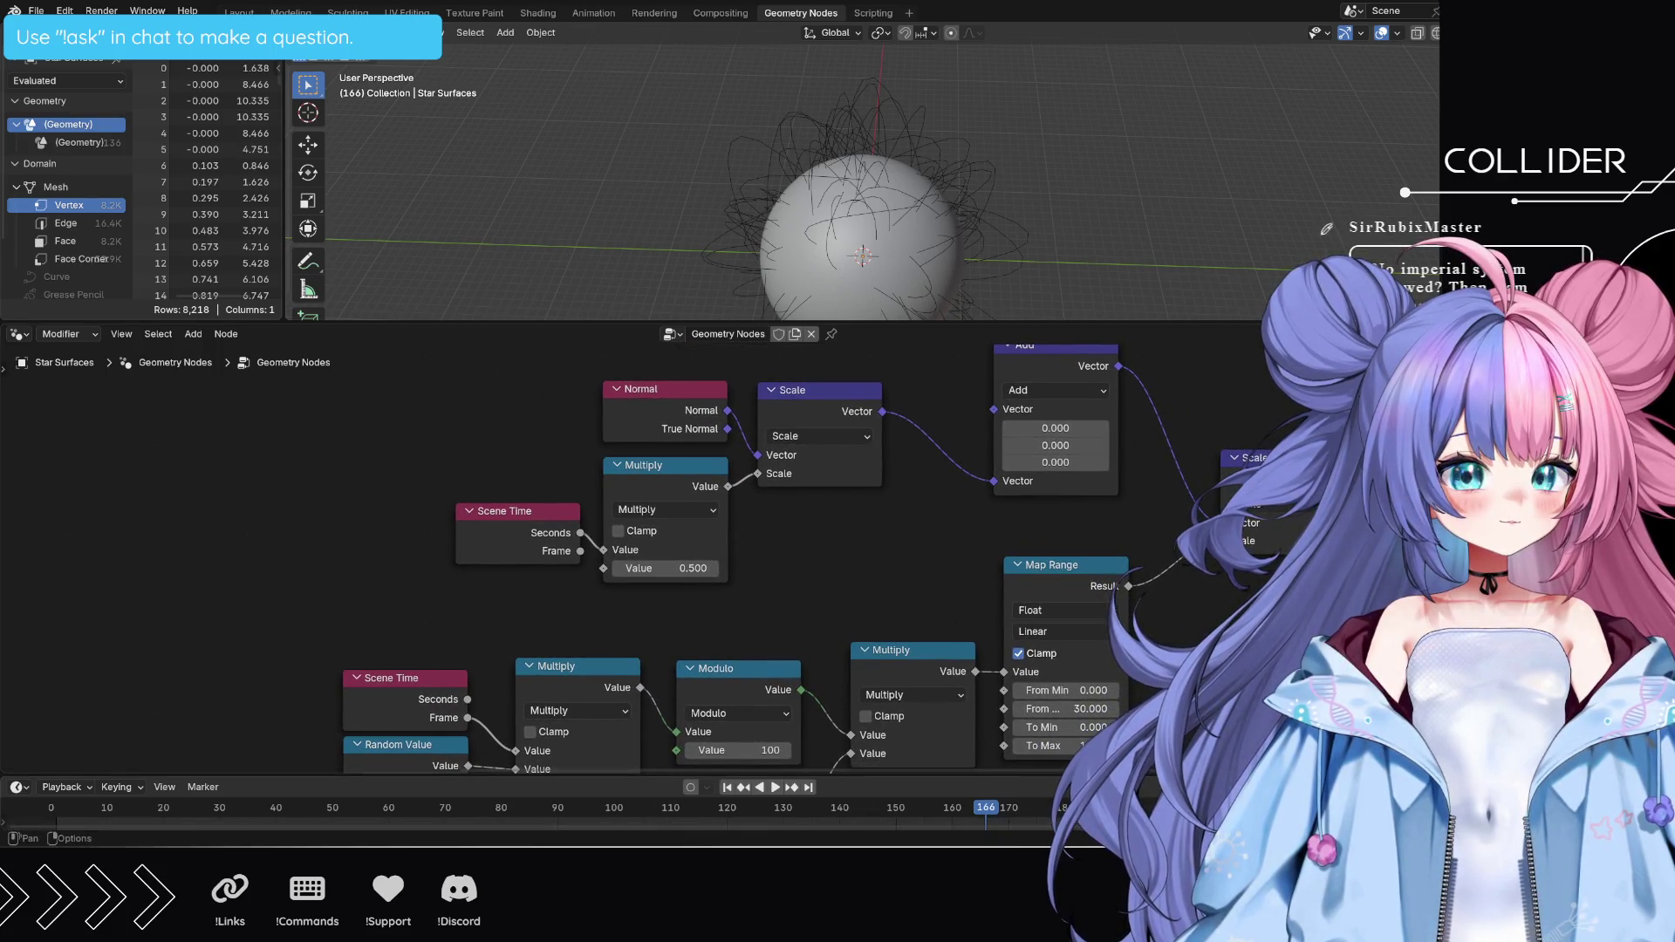
pyautogui.scroll(-3, 759, 561)
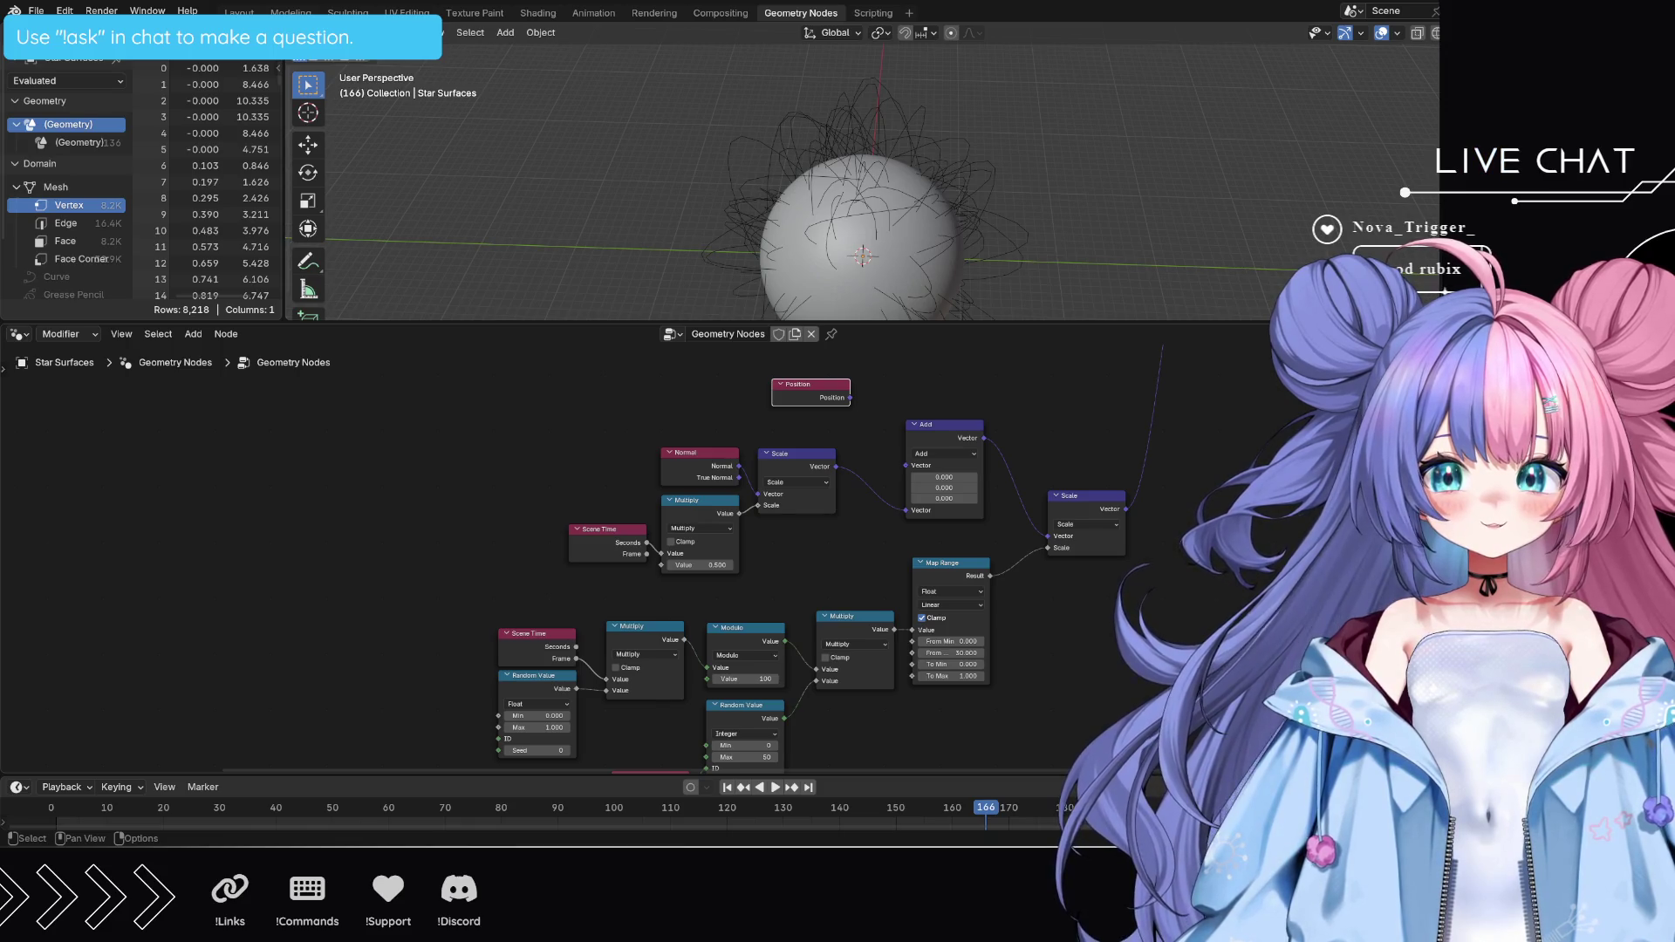
pyautogui.moveTo(785, 524)
pyautogui.mouseDown(button='middle')
pyautogui.moveTo(716, 527)
pyautogui.moveTo(663, 393)
pyautogui.moveTo(646, 453)
pyautogui.moveTo(663, 471)
pyautogui.mouseUp(button='middle')
pyautogui.moveTo(1113, 659); pyautogui.dragTo(1134, 683, button='middle')
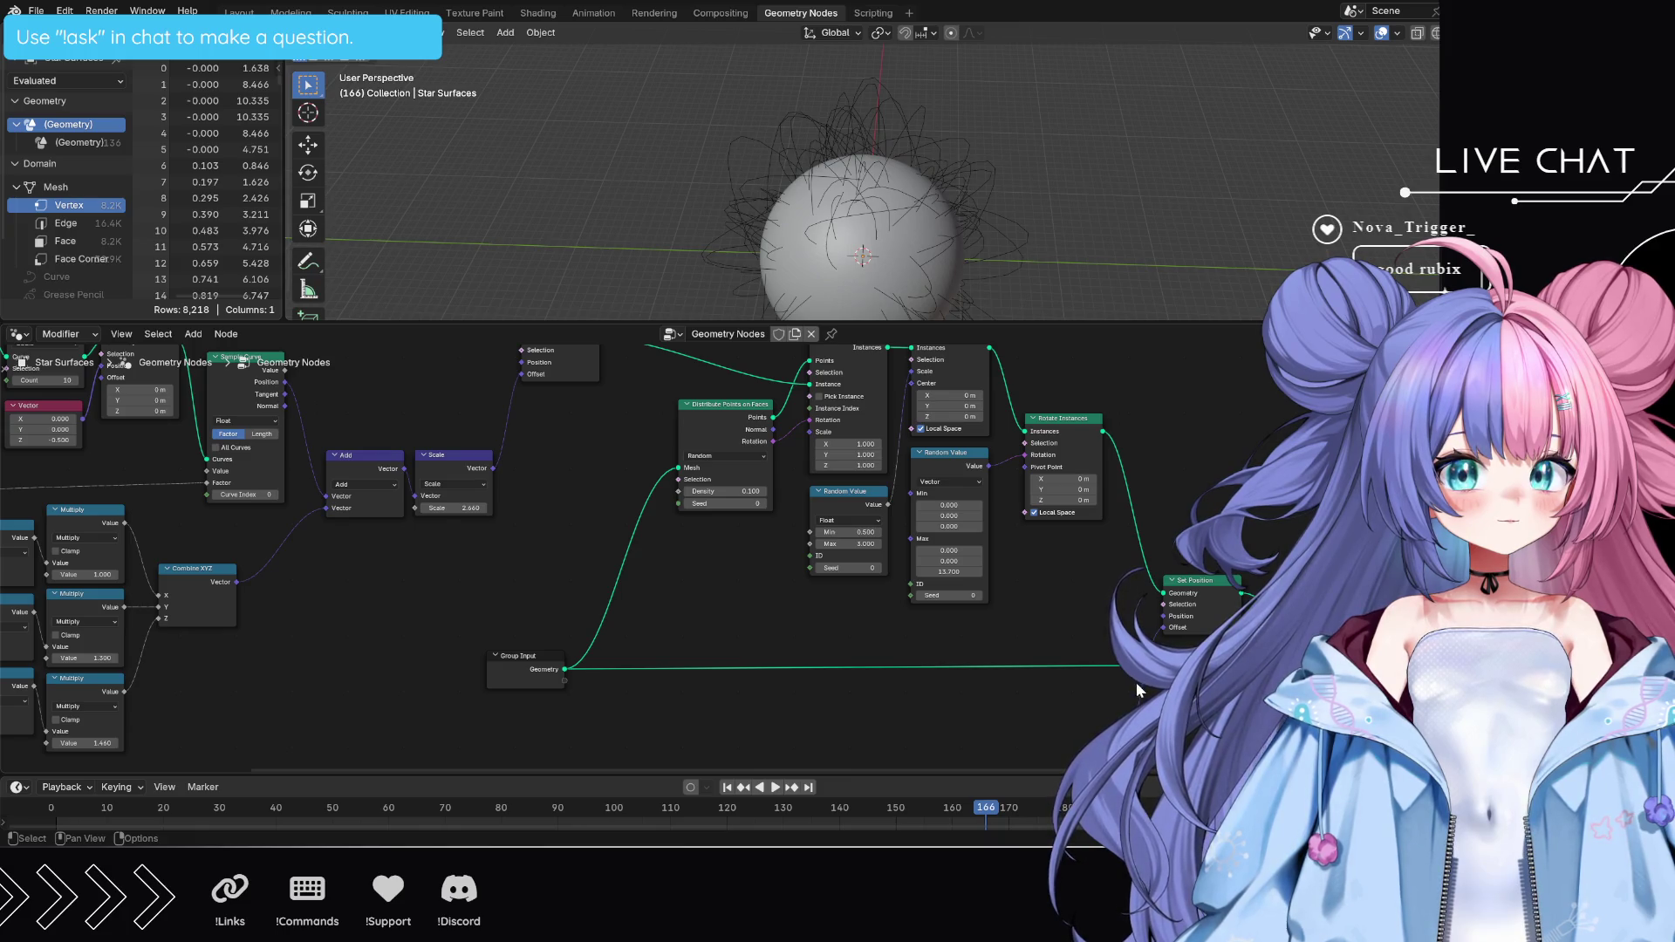
pyautogui.moveTo(1066, 699)
pyautogui.mouseDown(button='middle')
pyautogui.moveTo(1194, 394)
pyautogui.moveTo(1186, 349)
pyautogui.moveTo(1151, 314)
pyautogui.mouseUp(button='middle')
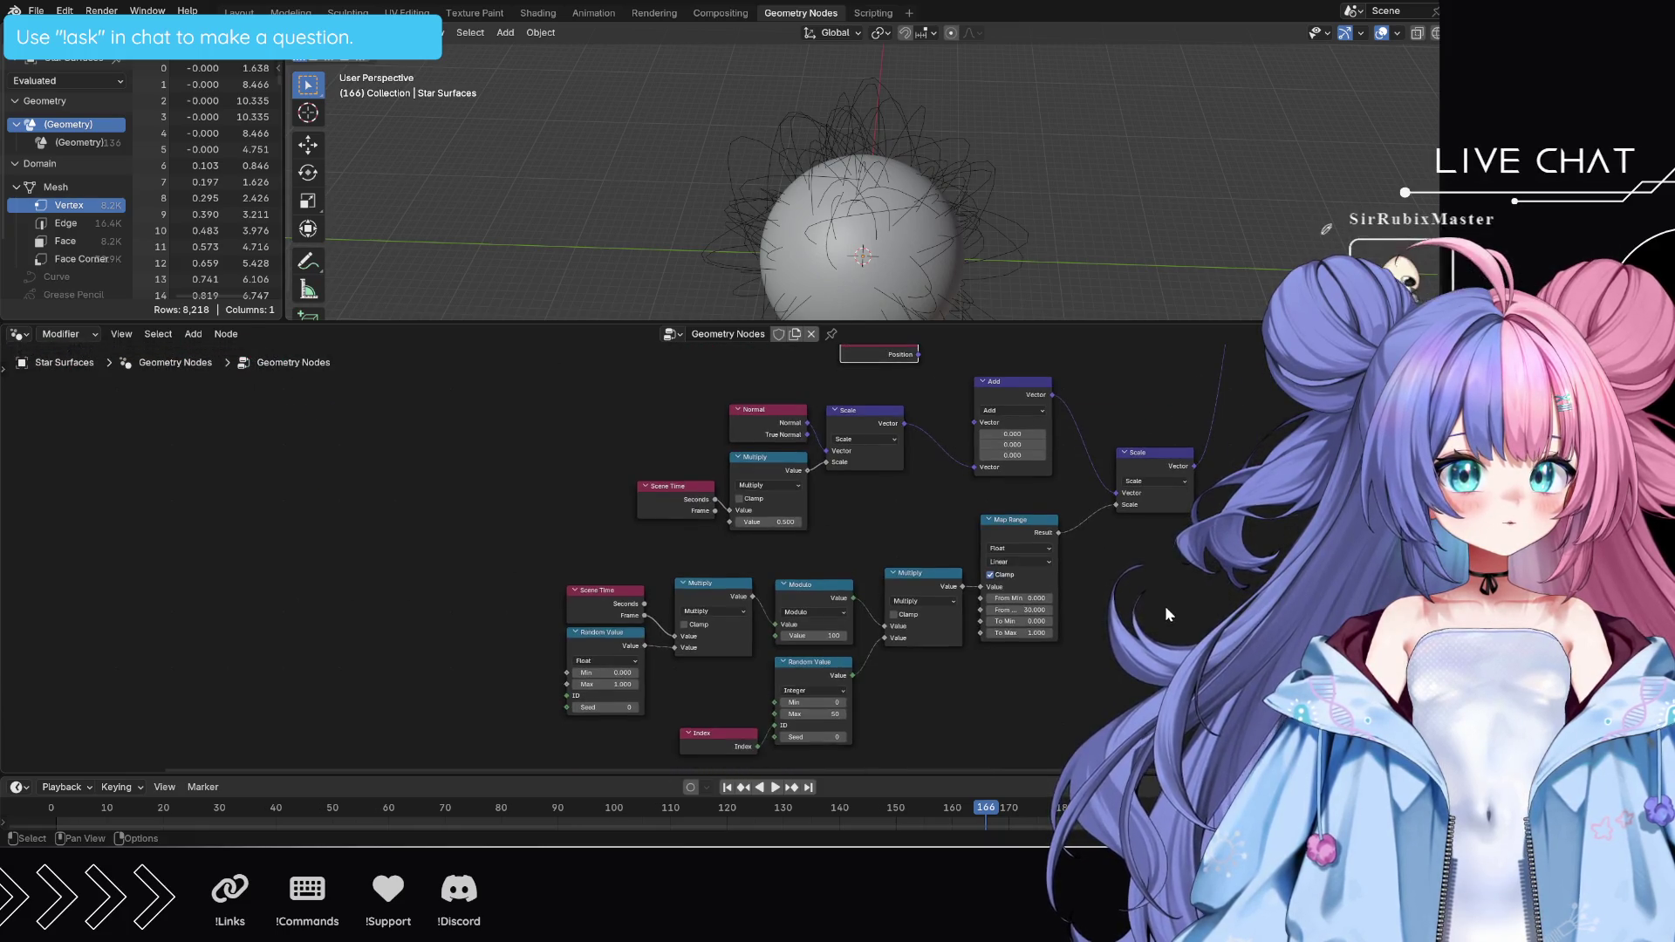
pyautogui.scroll(4, 956, 541)
pyautogui.moveTo(956, 542)
pyautogui.mouseDown(button='middle')
pyautogui.moveTo(972, 475)
pyautogui.moveTo(991, 658)
pyautogui.mouseUp(button='middle')
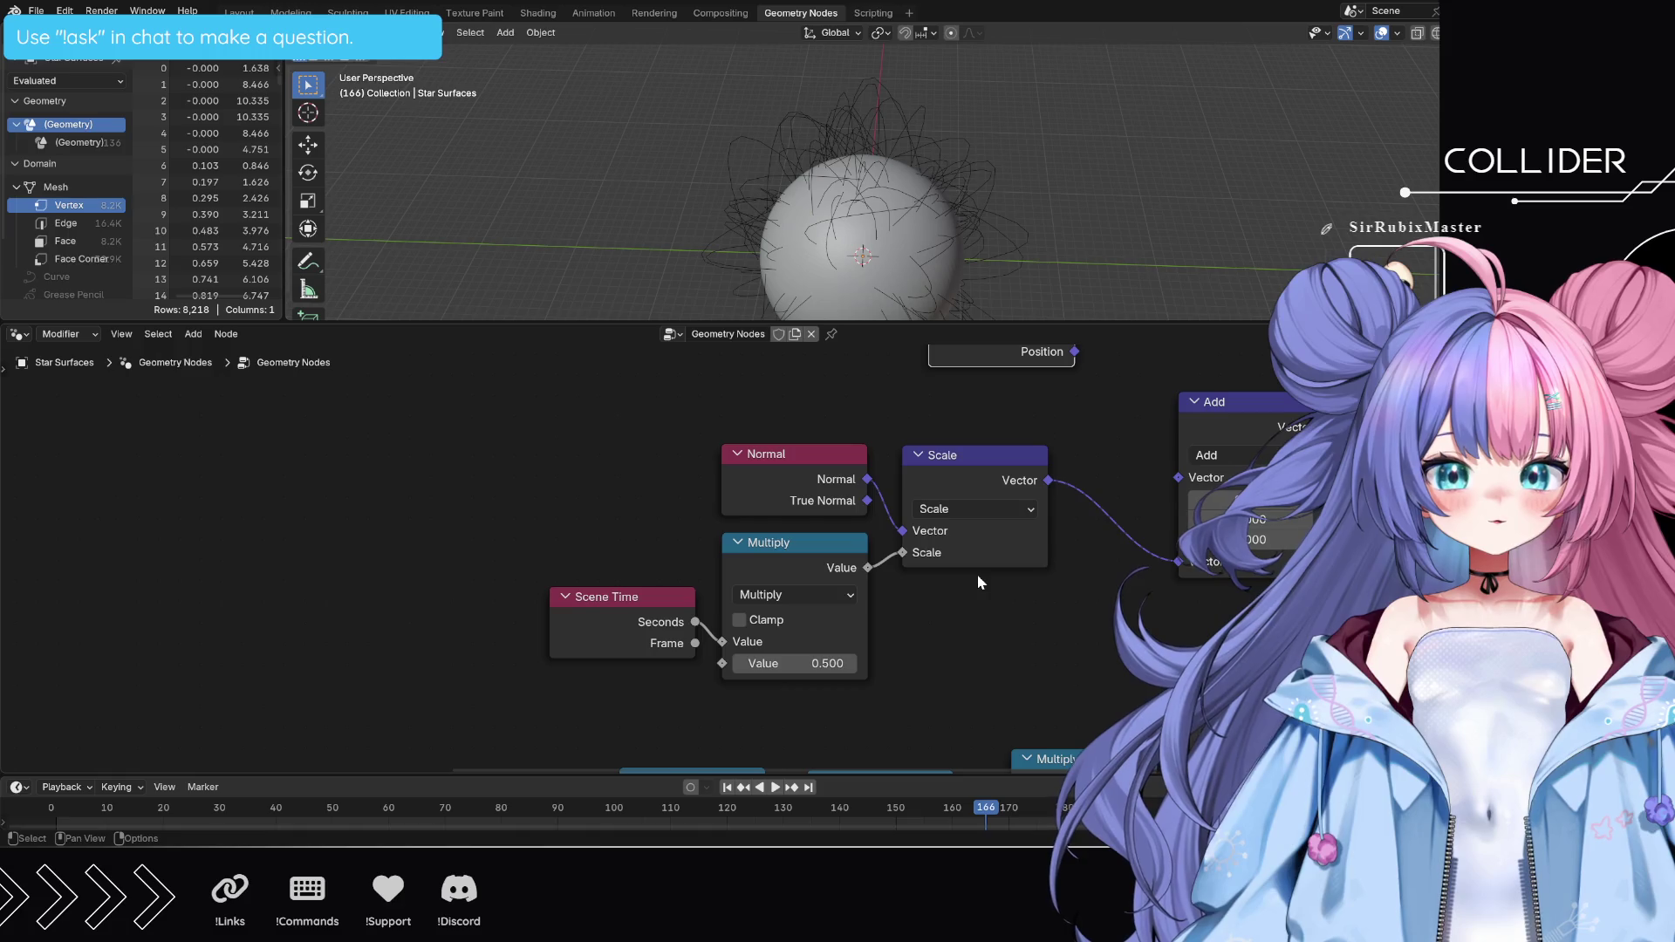
# - Pan to the Position node and move the Normal node up and to the left
pyautogui.moveTo(1008, 615); pyautogui.dragTo(929, 562, button='middle')
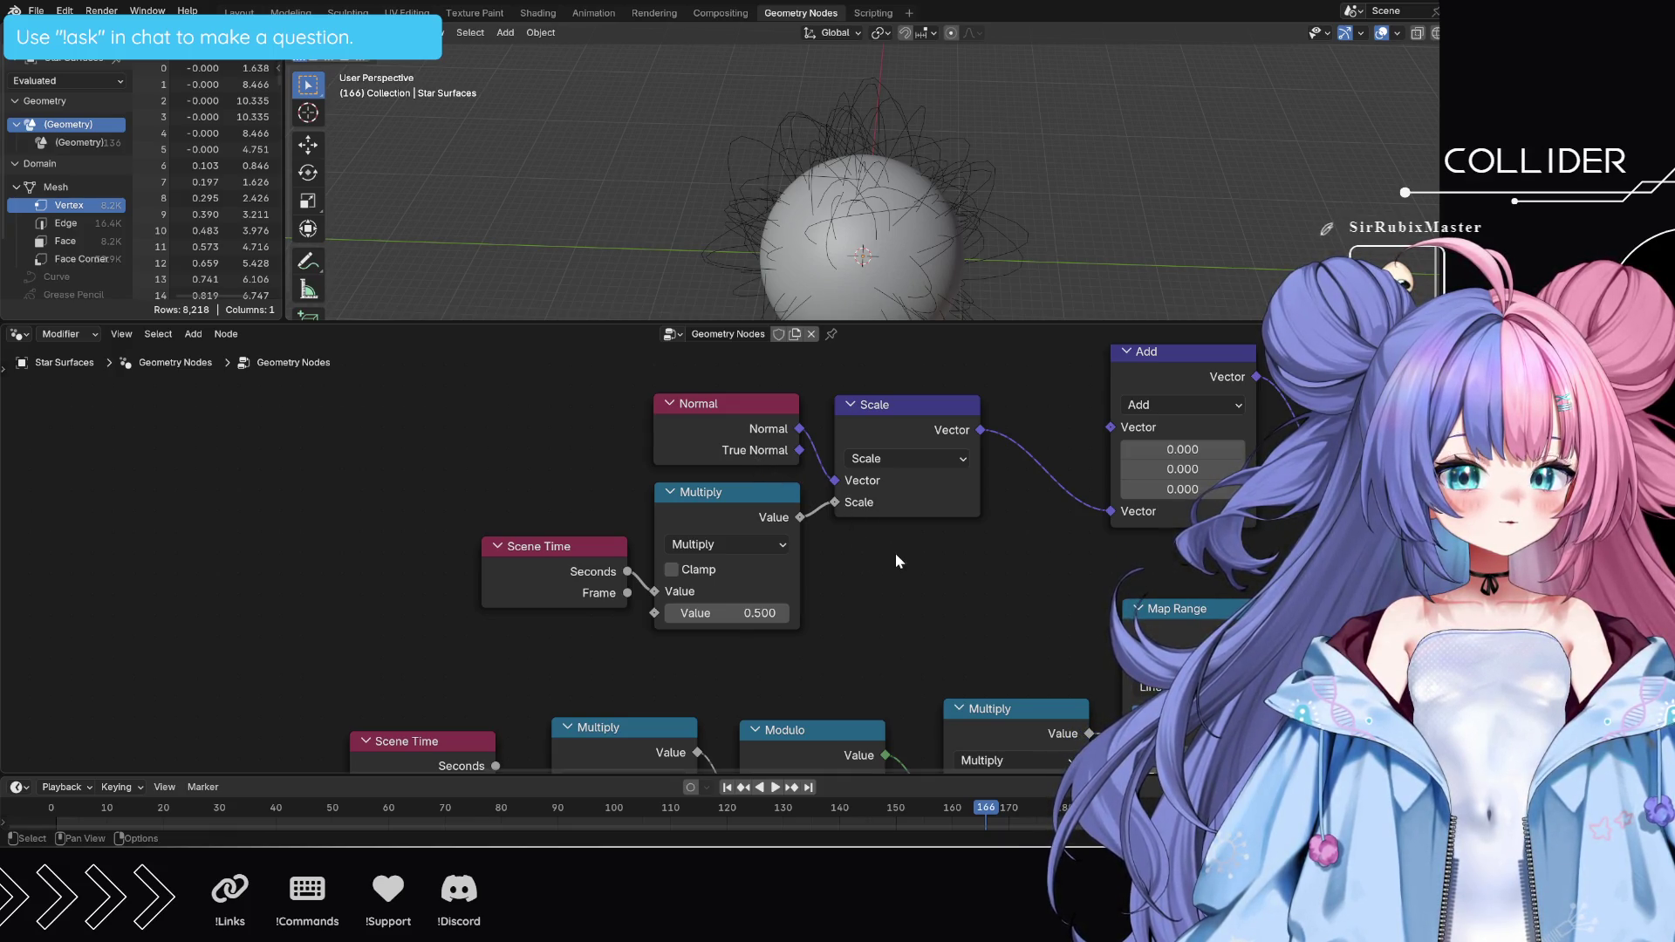
pyautogui.moveTo(899, 560); pyautogui.dragTo(1053, 658, button='middle')
pyautogui.moveTo(888, 496); pyautogui.dragTo(678, 370)
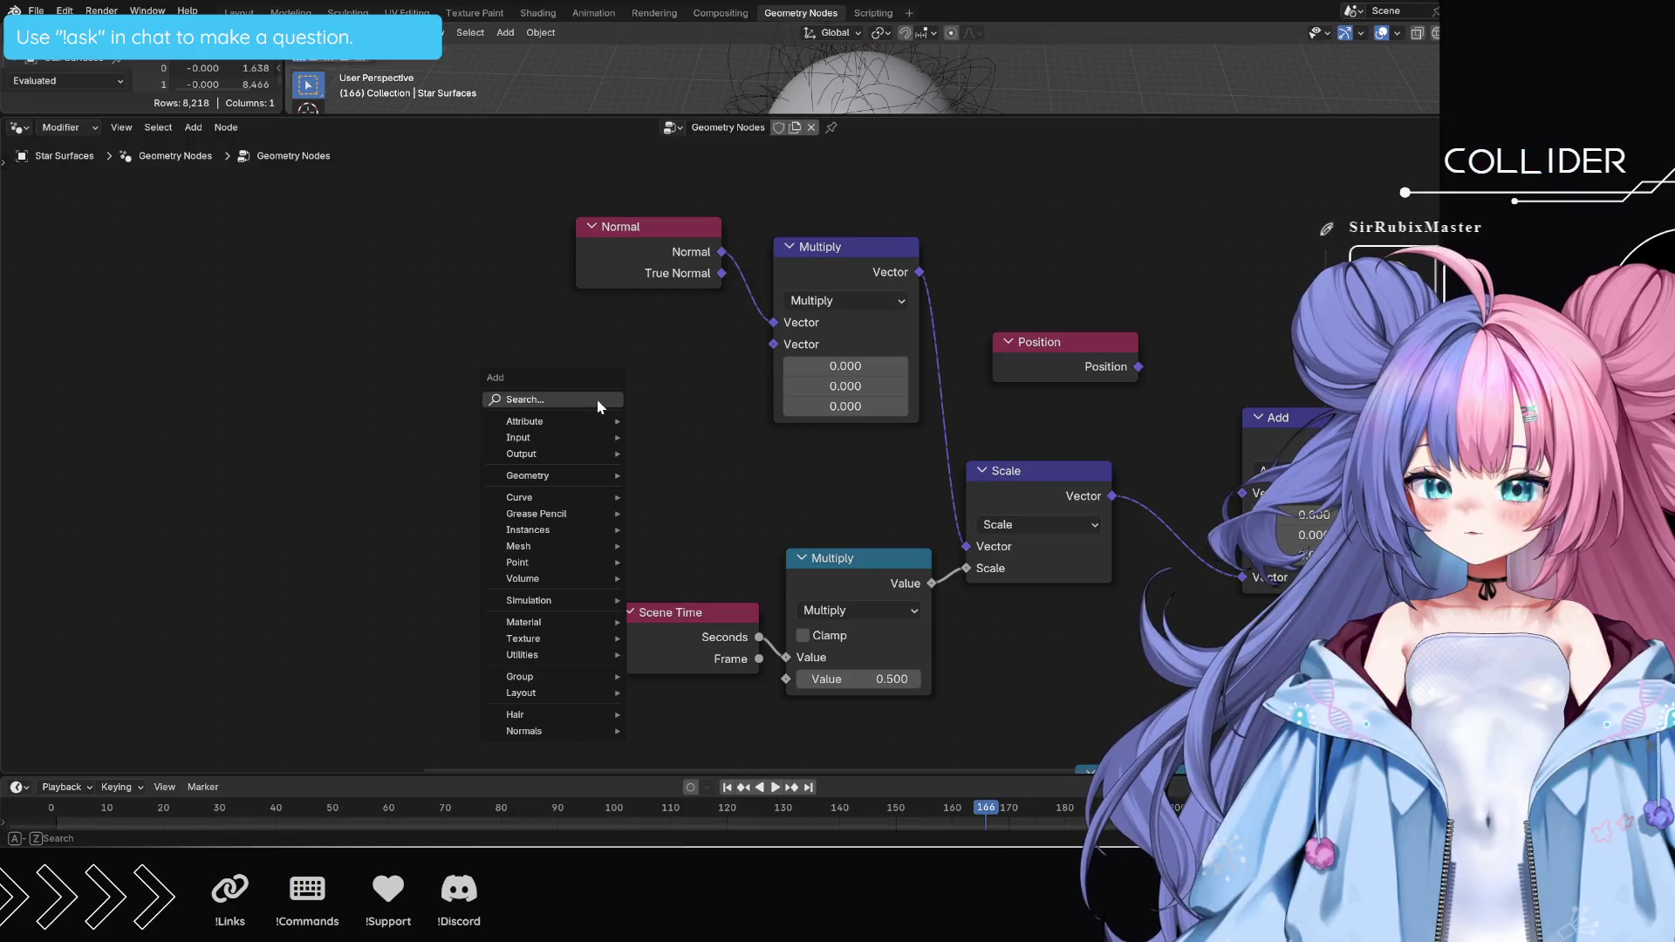
# - Add a Vector node beside Normal, link it into Multiply's second vector input, and enlarge the 3D viewport
pyautogui.write('vectror')
pyautogui.press('Return')
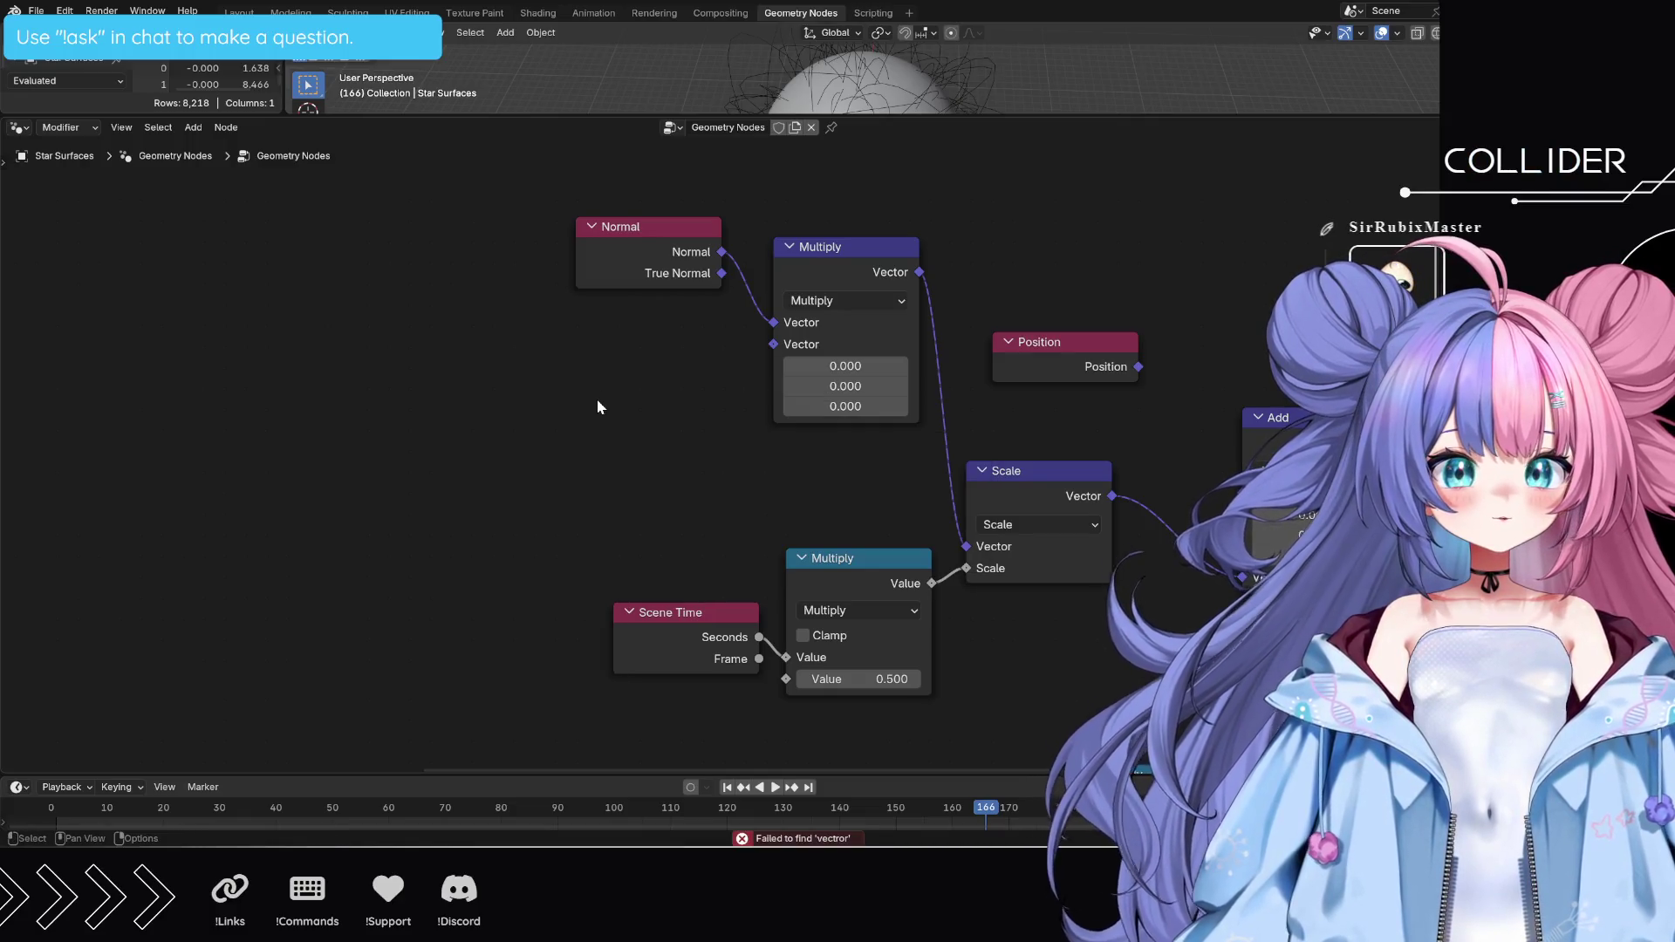
pyautogui.hotkey('shift', 'a')
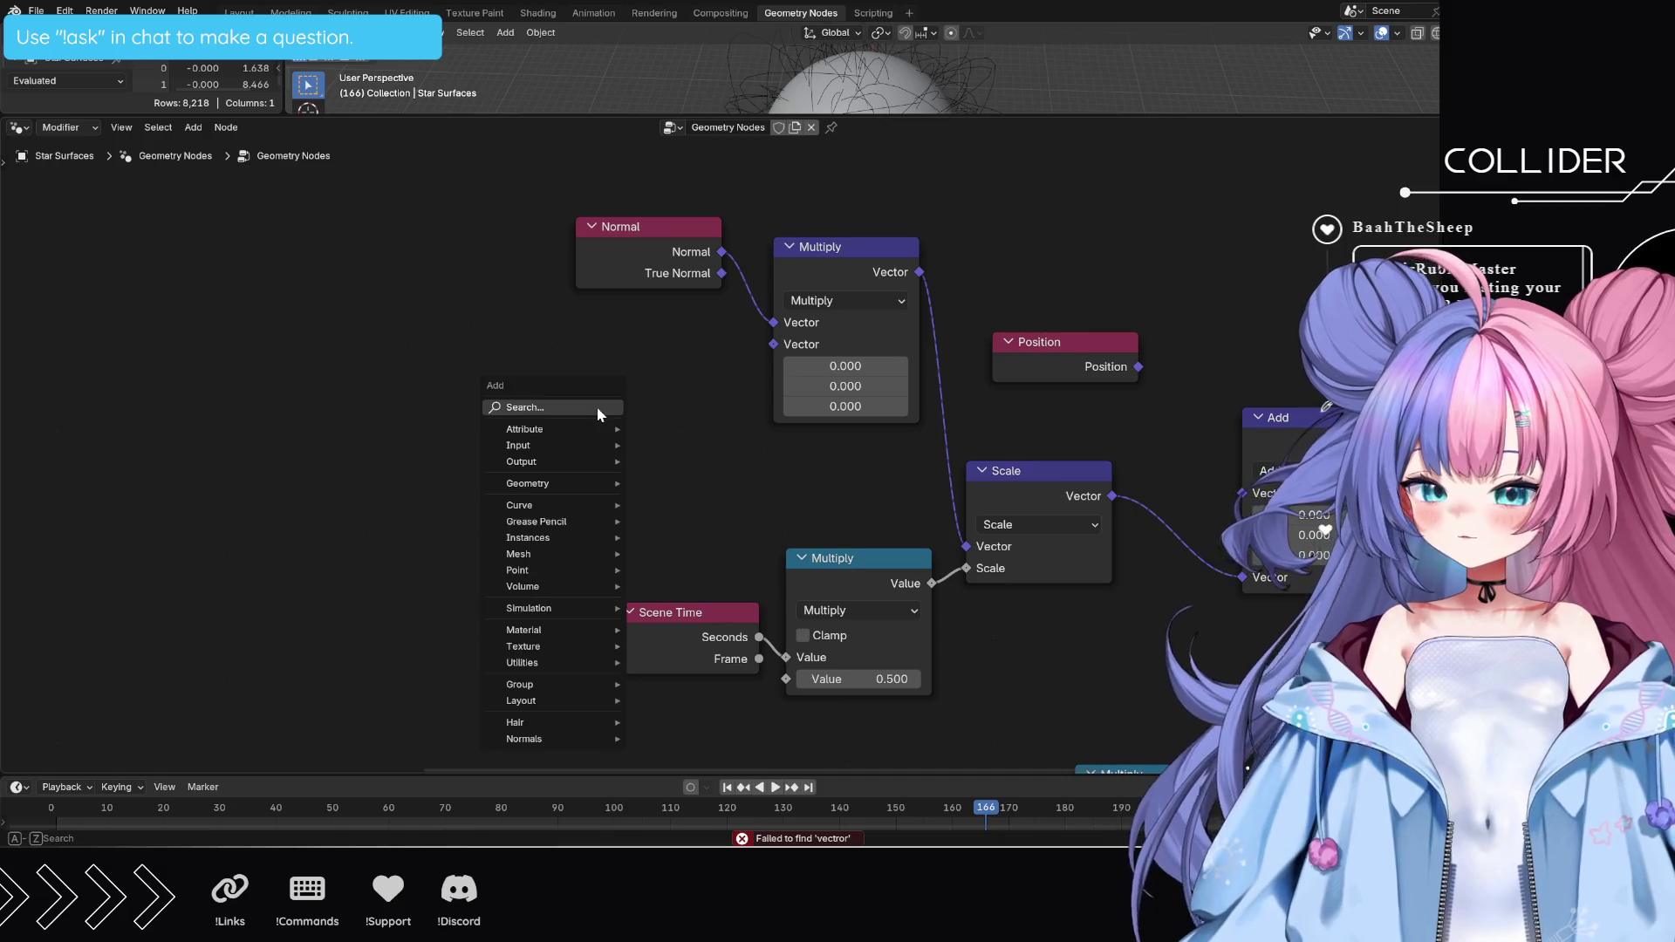
pyautogui.write('vector')
pyautogui.press('Return')
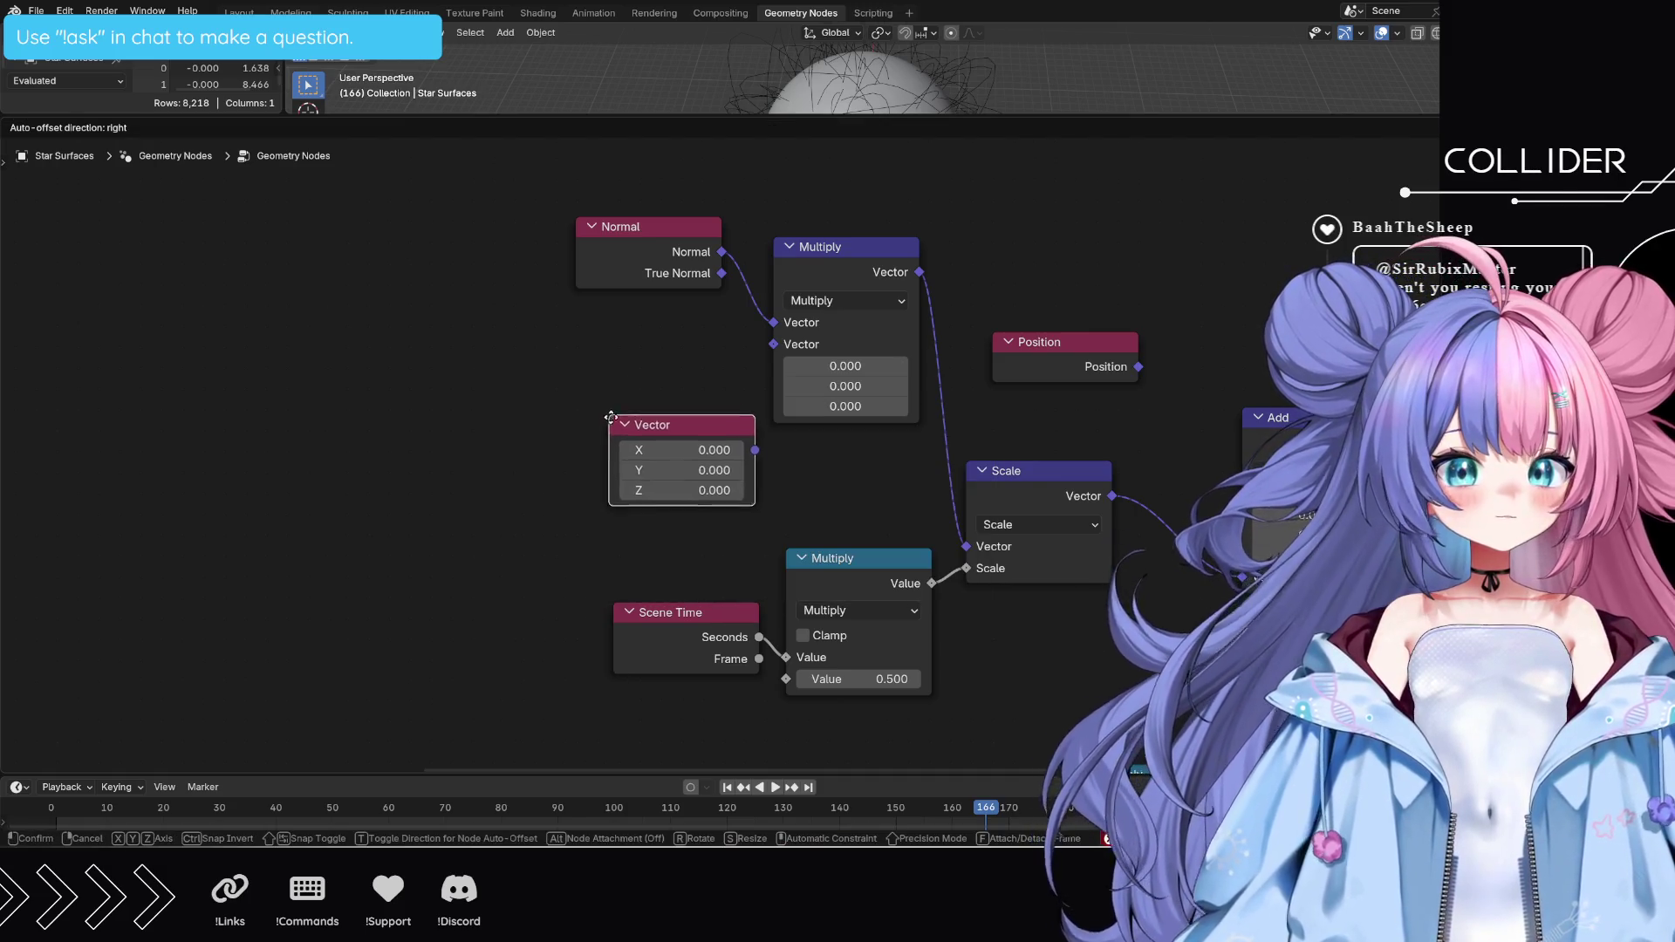
pyautogui.click(568, 346)
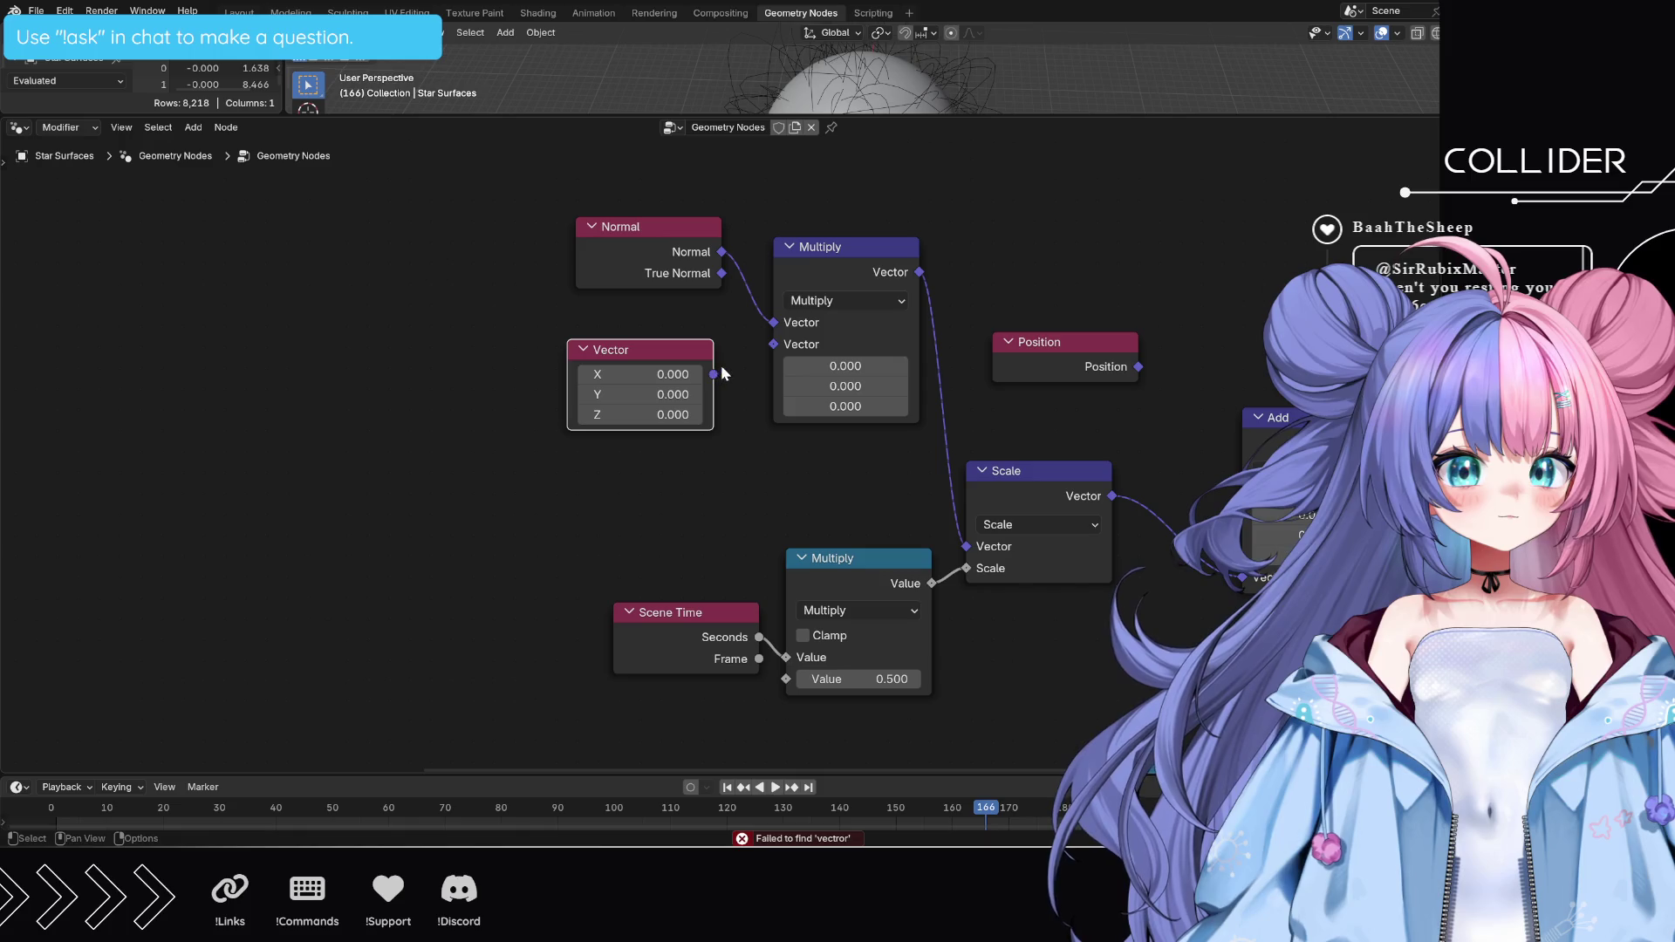
pyautogui.moveTo(713, 373); pyautogui.dragTo(766, 346)
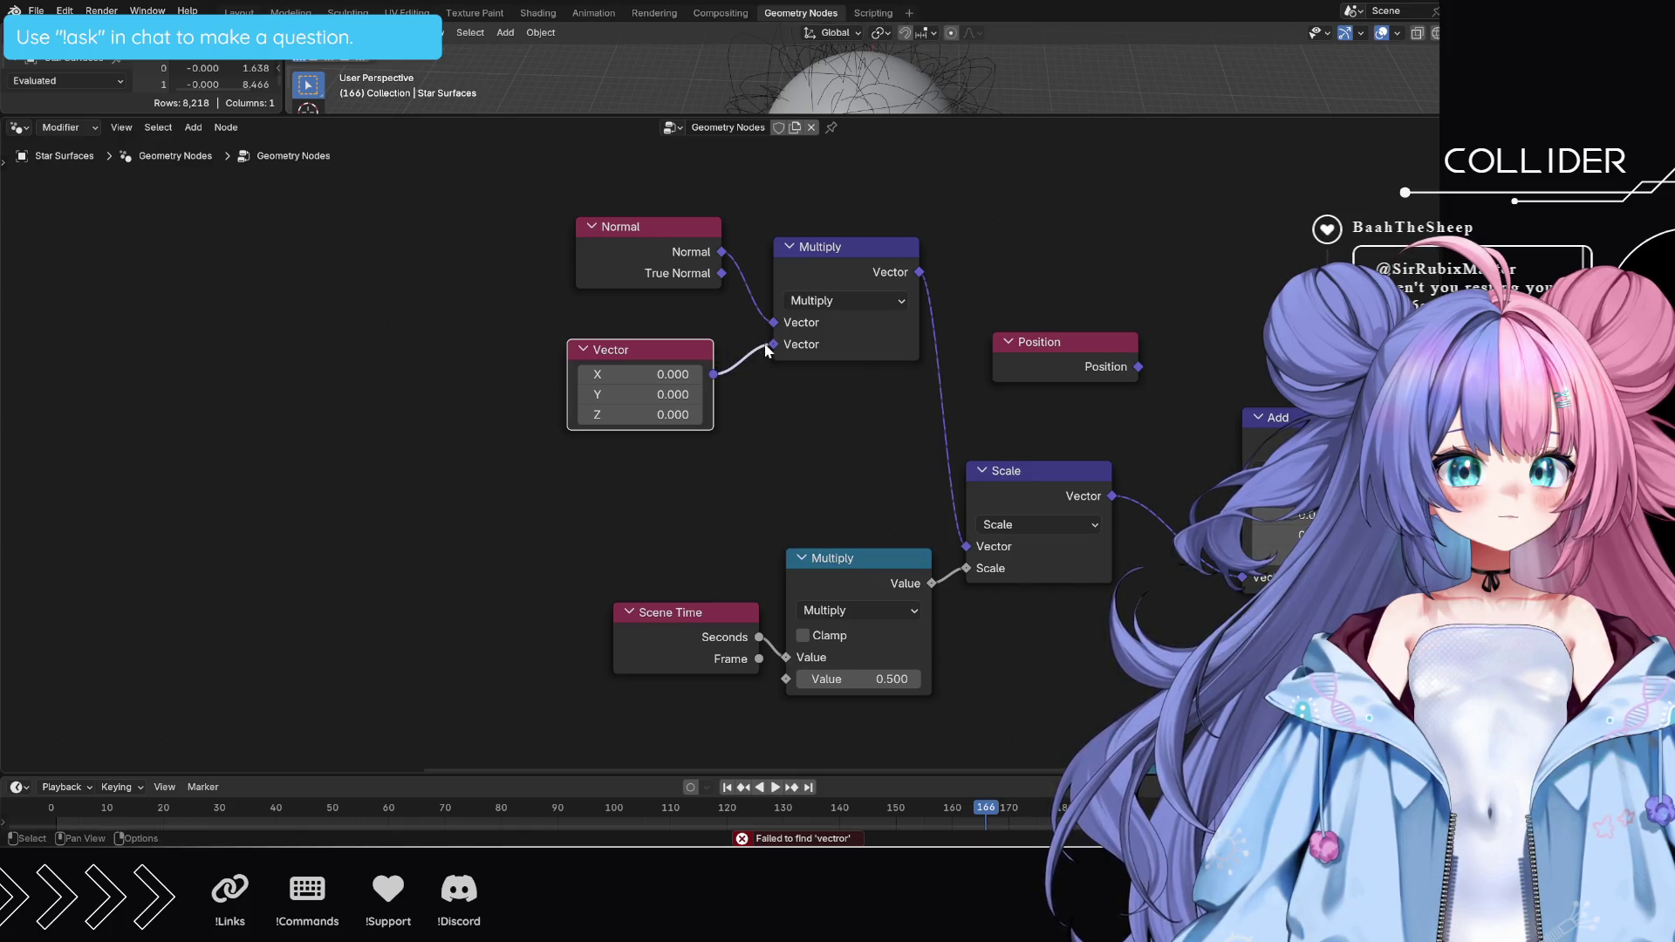
pyautogui.moveTo(887, 121); pyautogui.dragTo(877, 465)
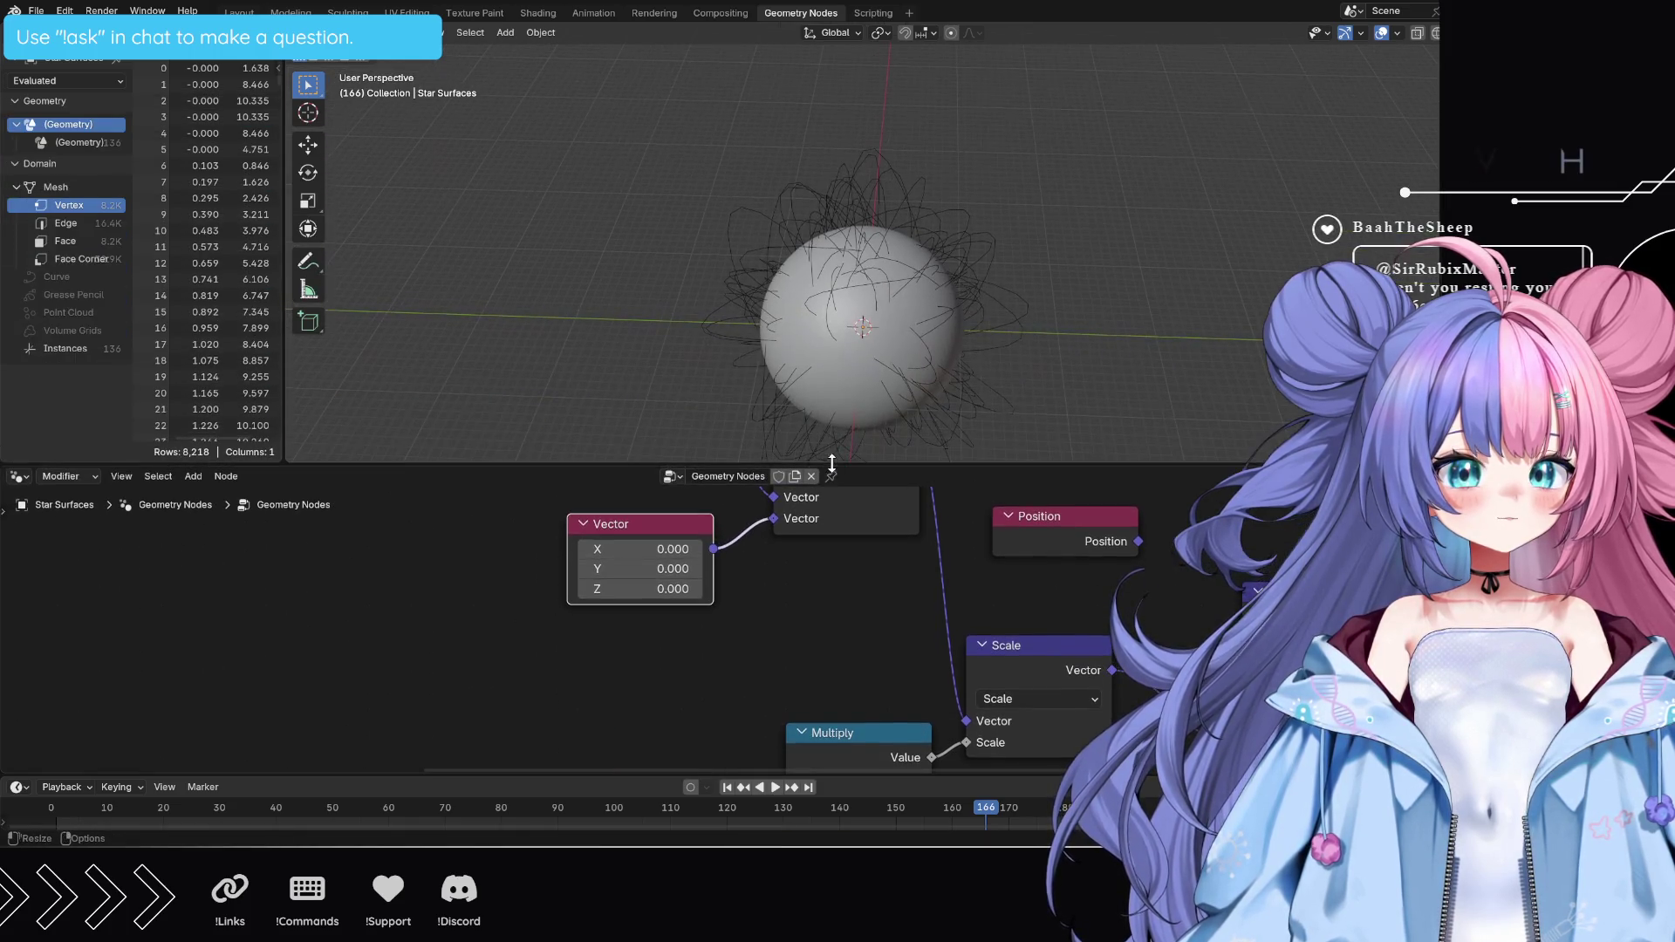
# - Set the Vector node's X, Y and Z values to -1
pyautogui.click(663, 550)
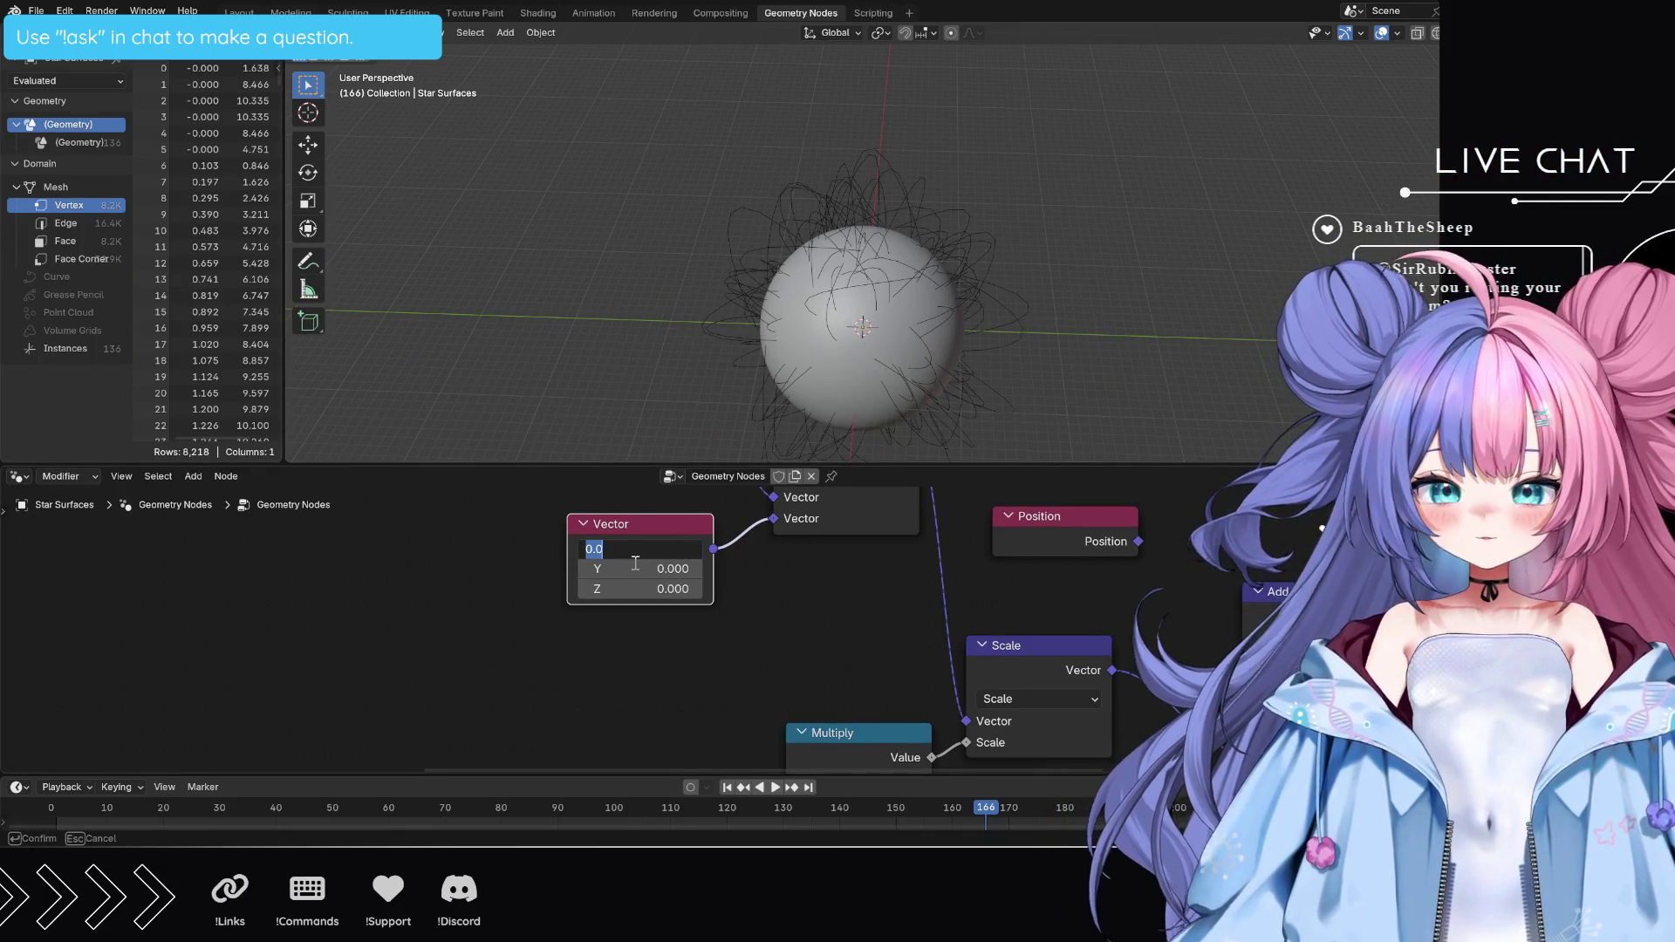
pyautogui.write('-1')
pyautogui.press('Return')
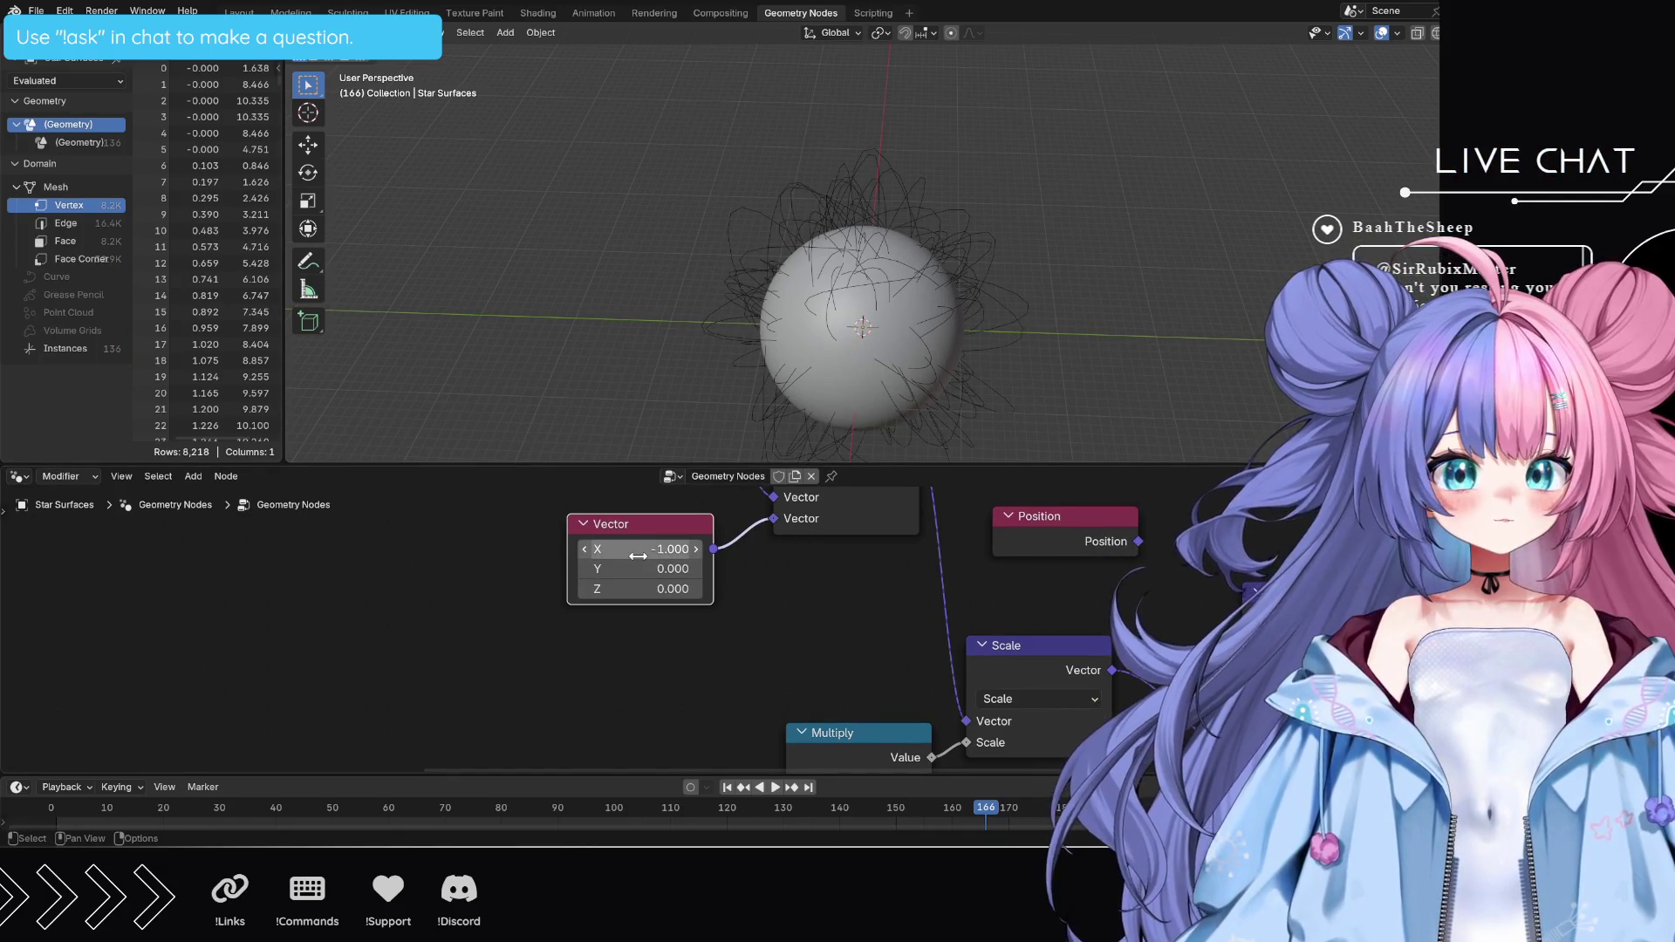
pyautogui.click(641, 553)
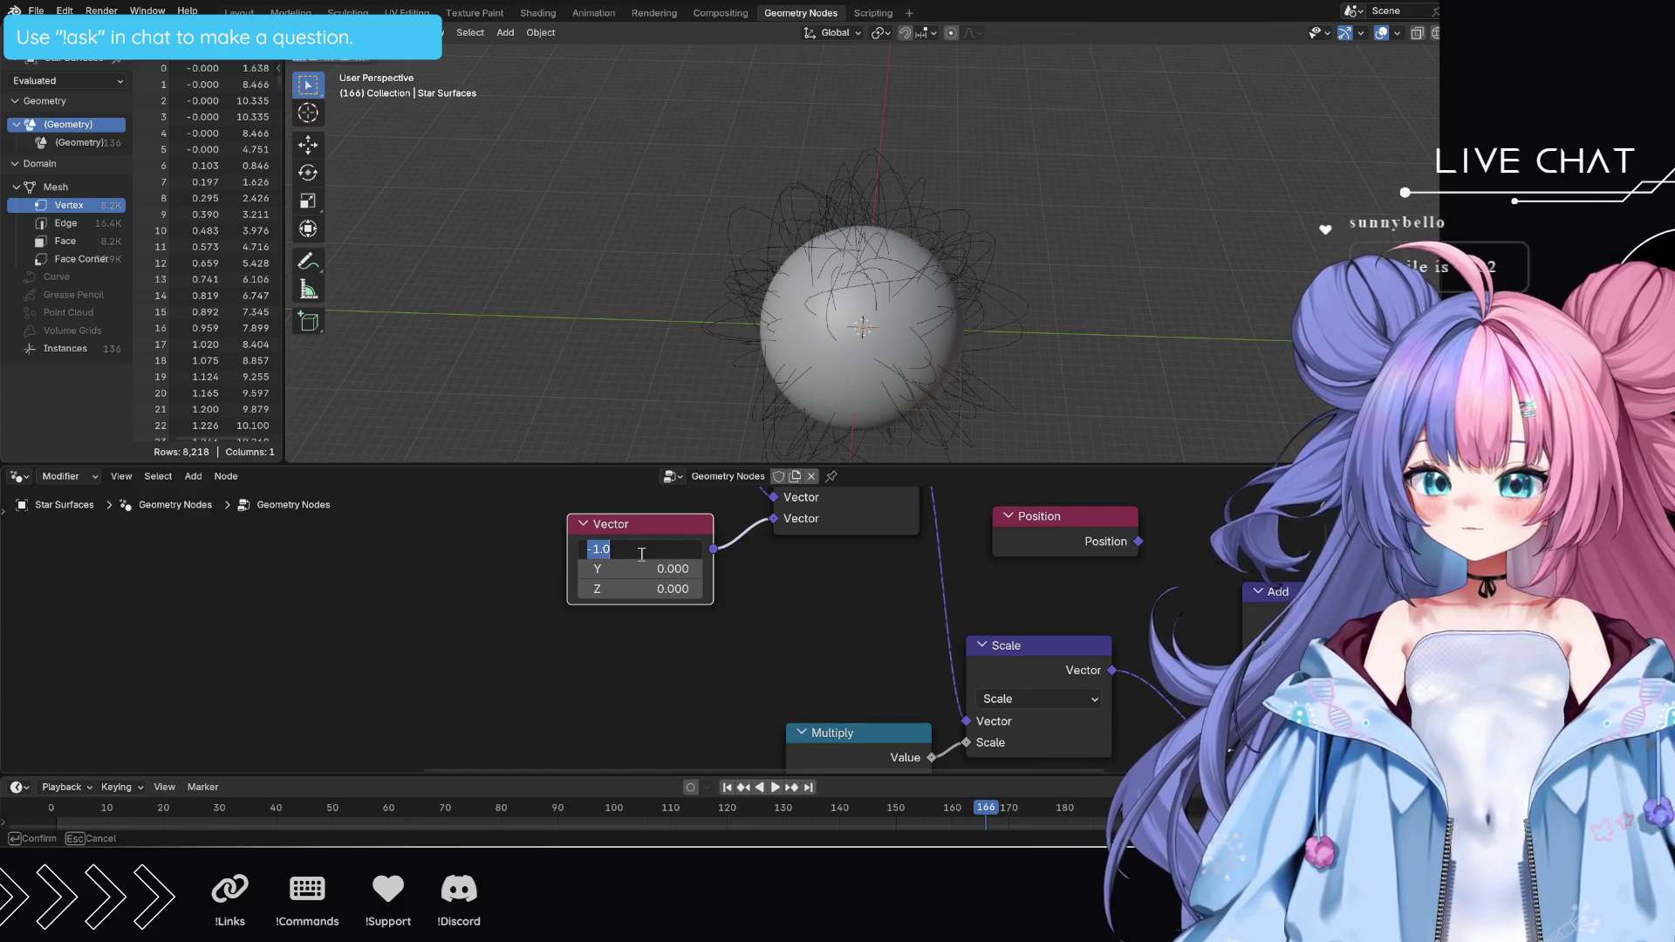
pyautogui.hotkey('ctrl', 'c')
pyautogui.click(629, 569)
pyautogui.hotkey('ctrl', 'v')
pyautogui.click(627, 589)
pyautogui.hotkey('ctrl', 'v')
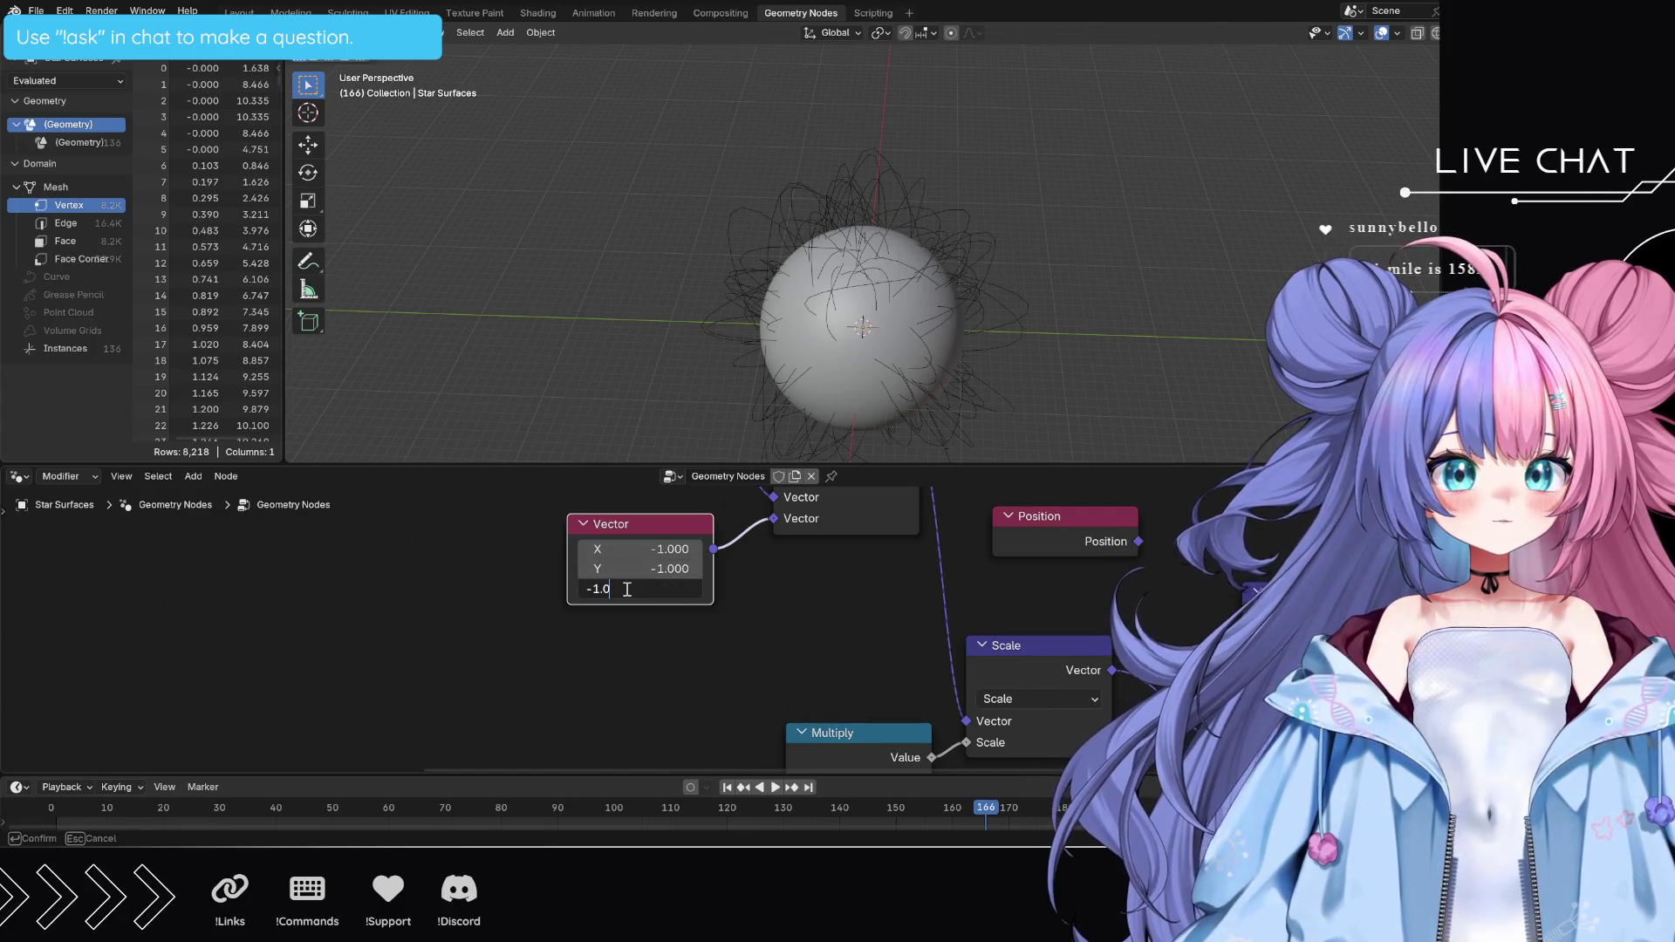
pyautogui.press('Return')
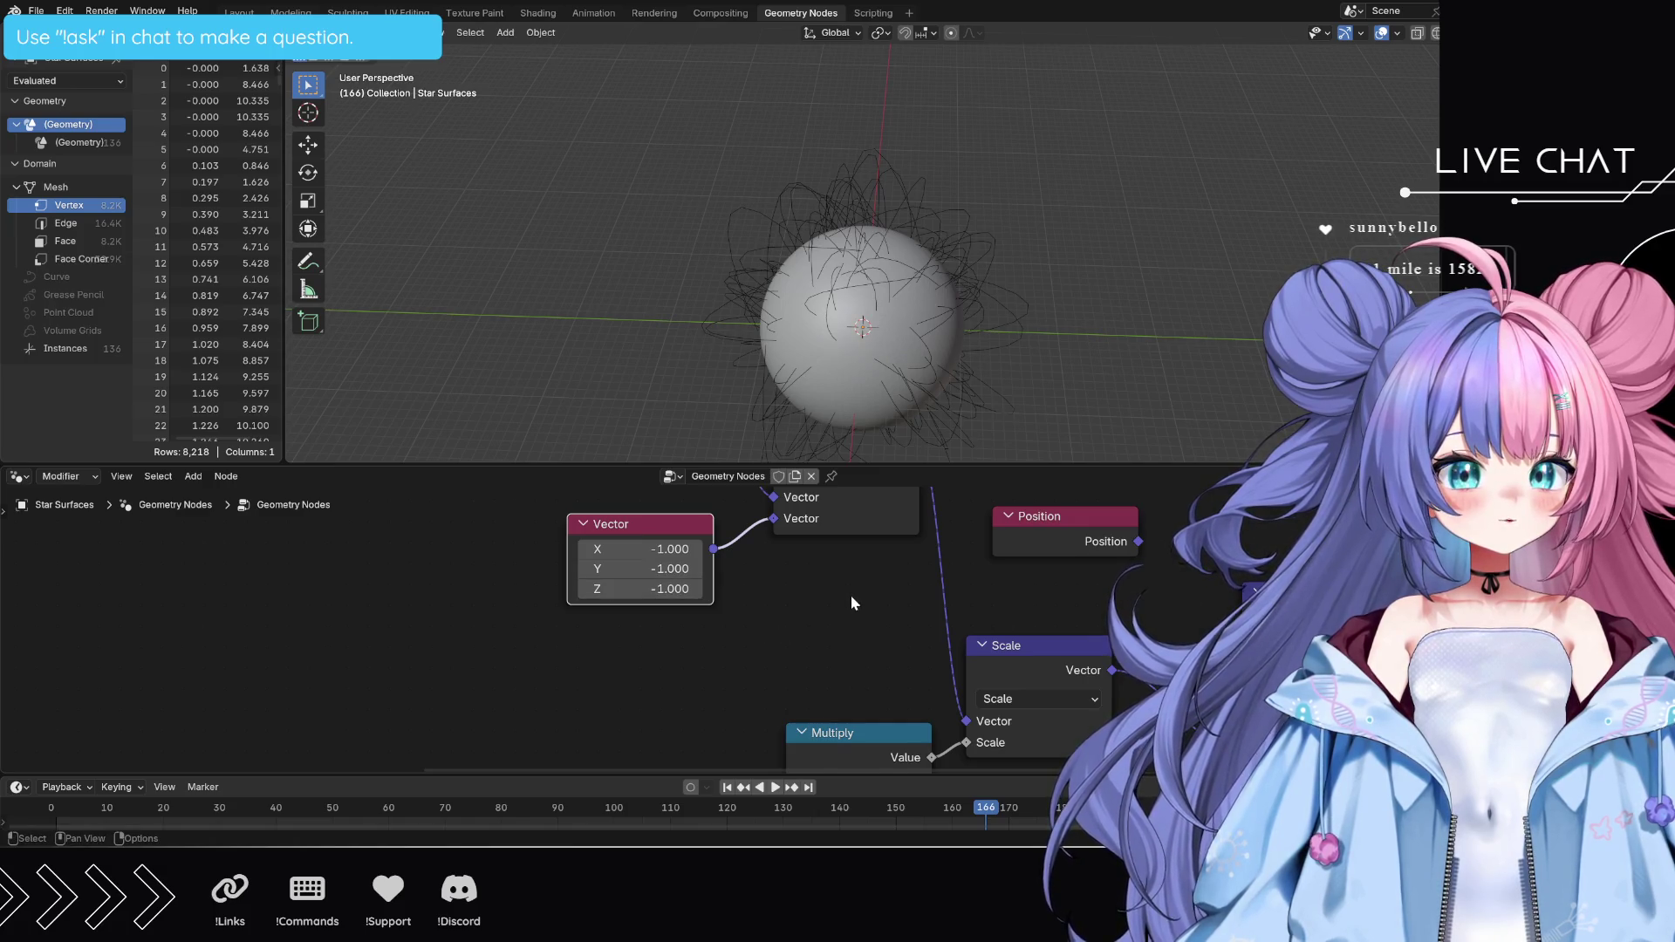
# - Push the Vector node's X to -59.8 and Y to -65
pyautogui.moveTo(853, 602)
pyautogui.mouseDown(button='middle')
pyautogui.moveTo(885, 763)
pyautogui.moveTo(875, 624)
pyautogui.moveTo(720, 554)
pyautogui.moveTo(705, 600)
pyautogui.moveTo(811, 690)
pyautogui.mouseUp(button='middle')
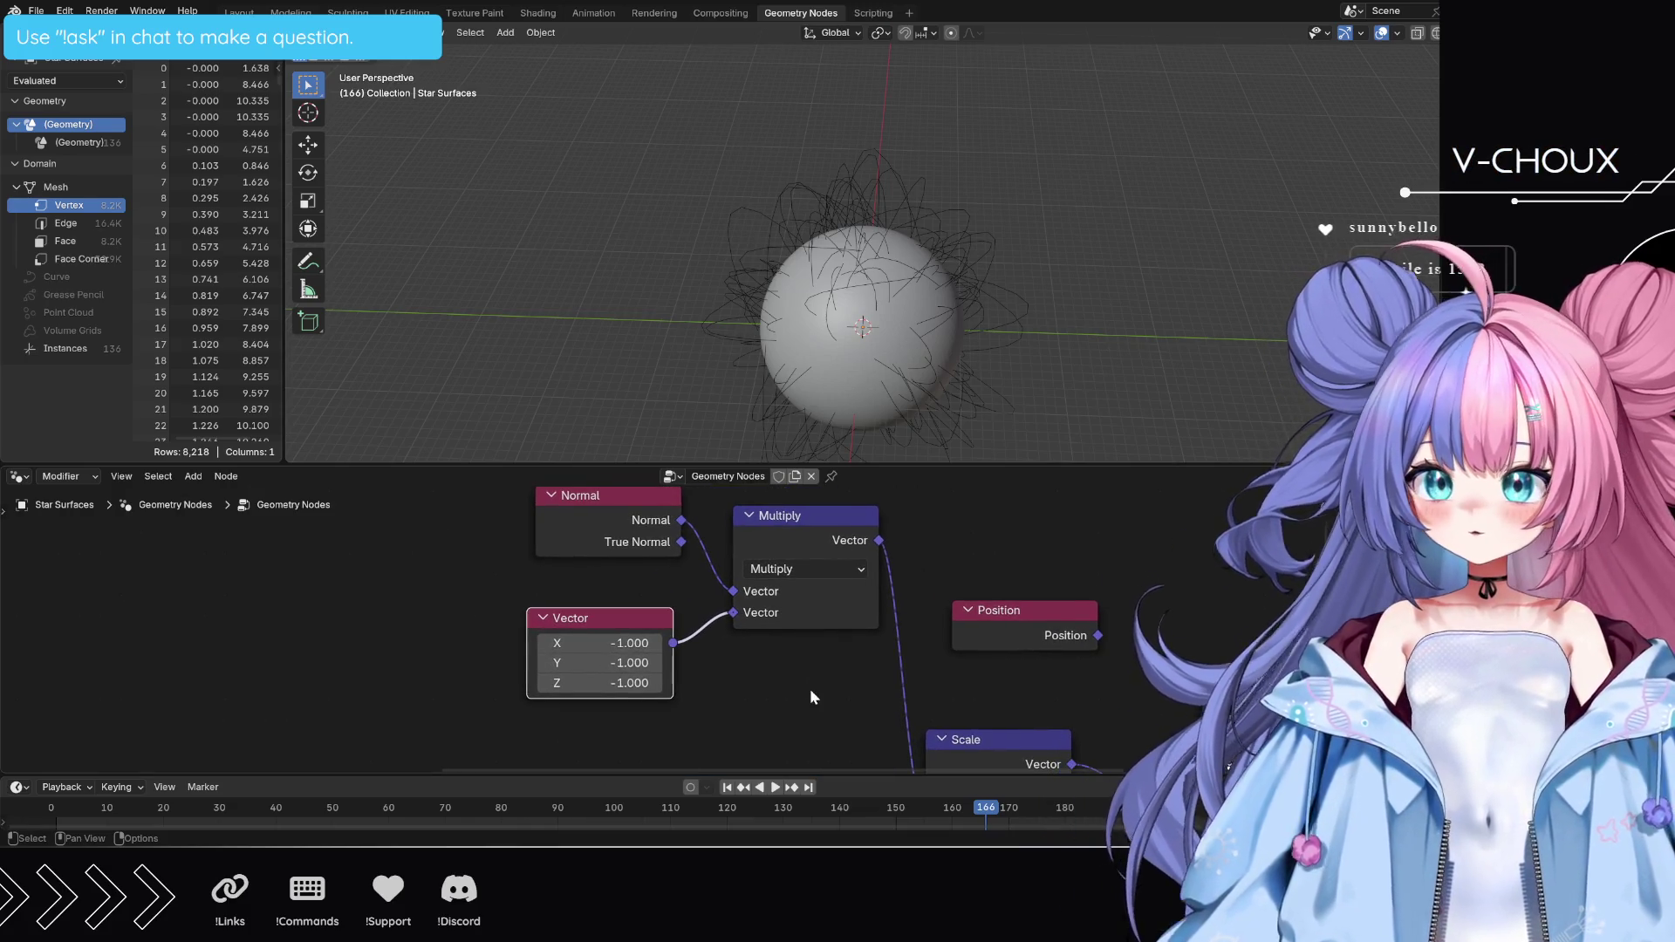
pyautogui.moveTo(621, 643); pyautogui.dragTo(567, 682)
pyautogui.click(621, 663)
pyautogui.write('-65')
pyautogui.press('Return')
# - Undo back past the Vector node and its Multiply, then pan to the lower node chain
pyautogui.scroll(-3, 829, 658)
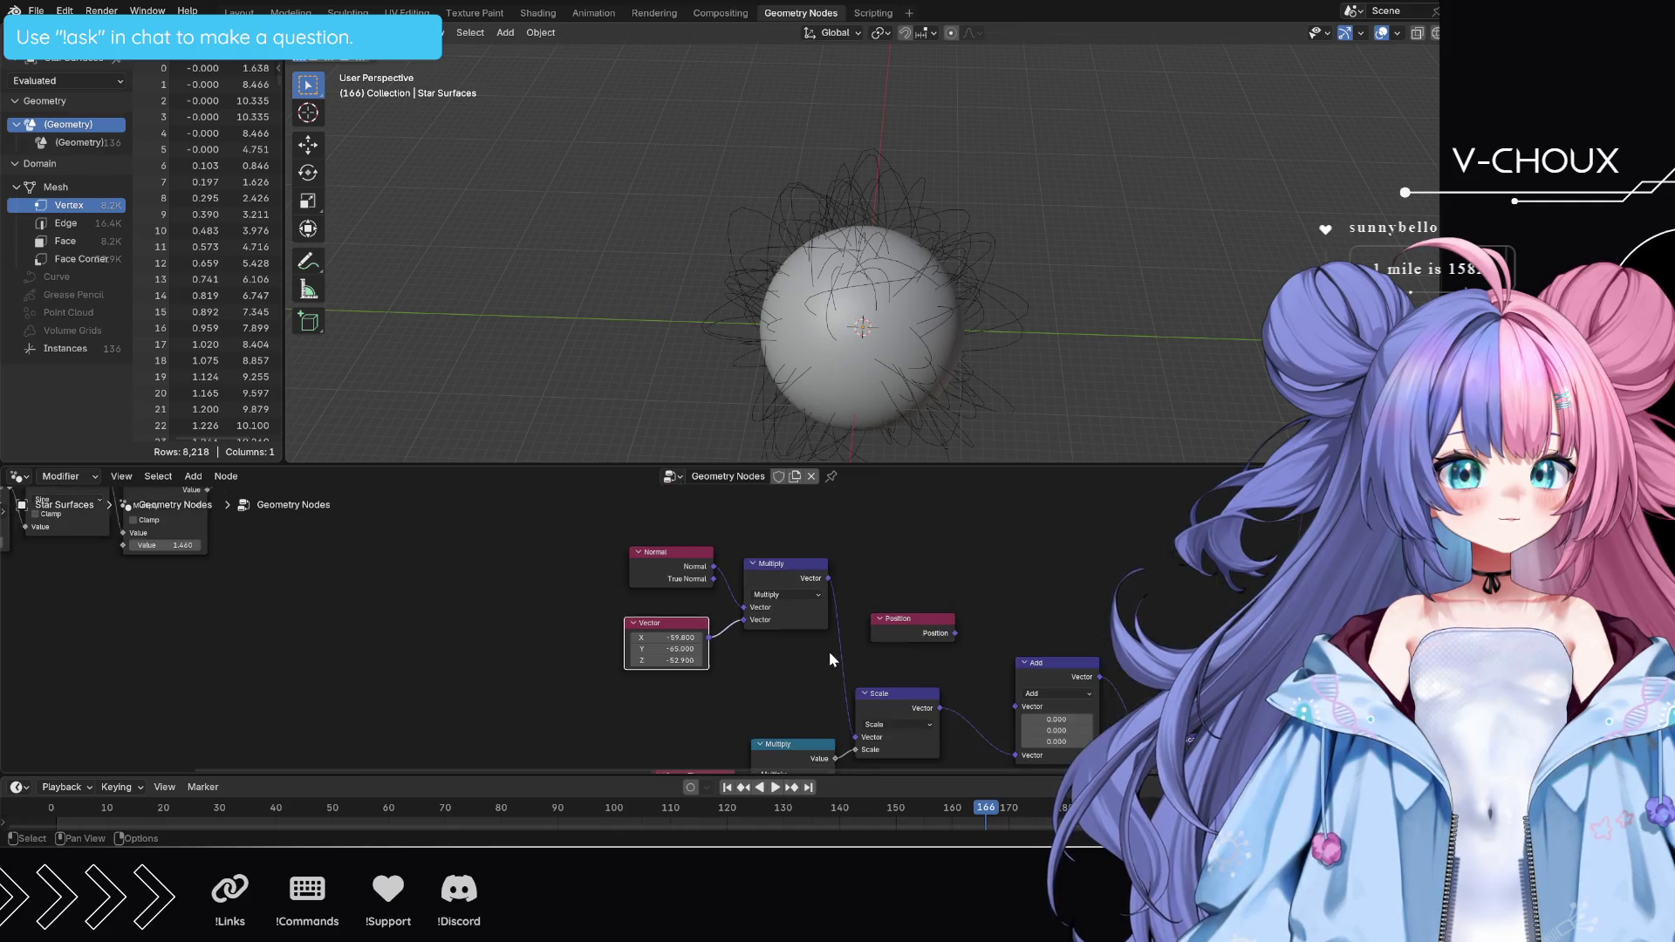
pyautogui.hotkey('ctrl', 'z')
pyautogui.hotkey('ctrl', 'z')
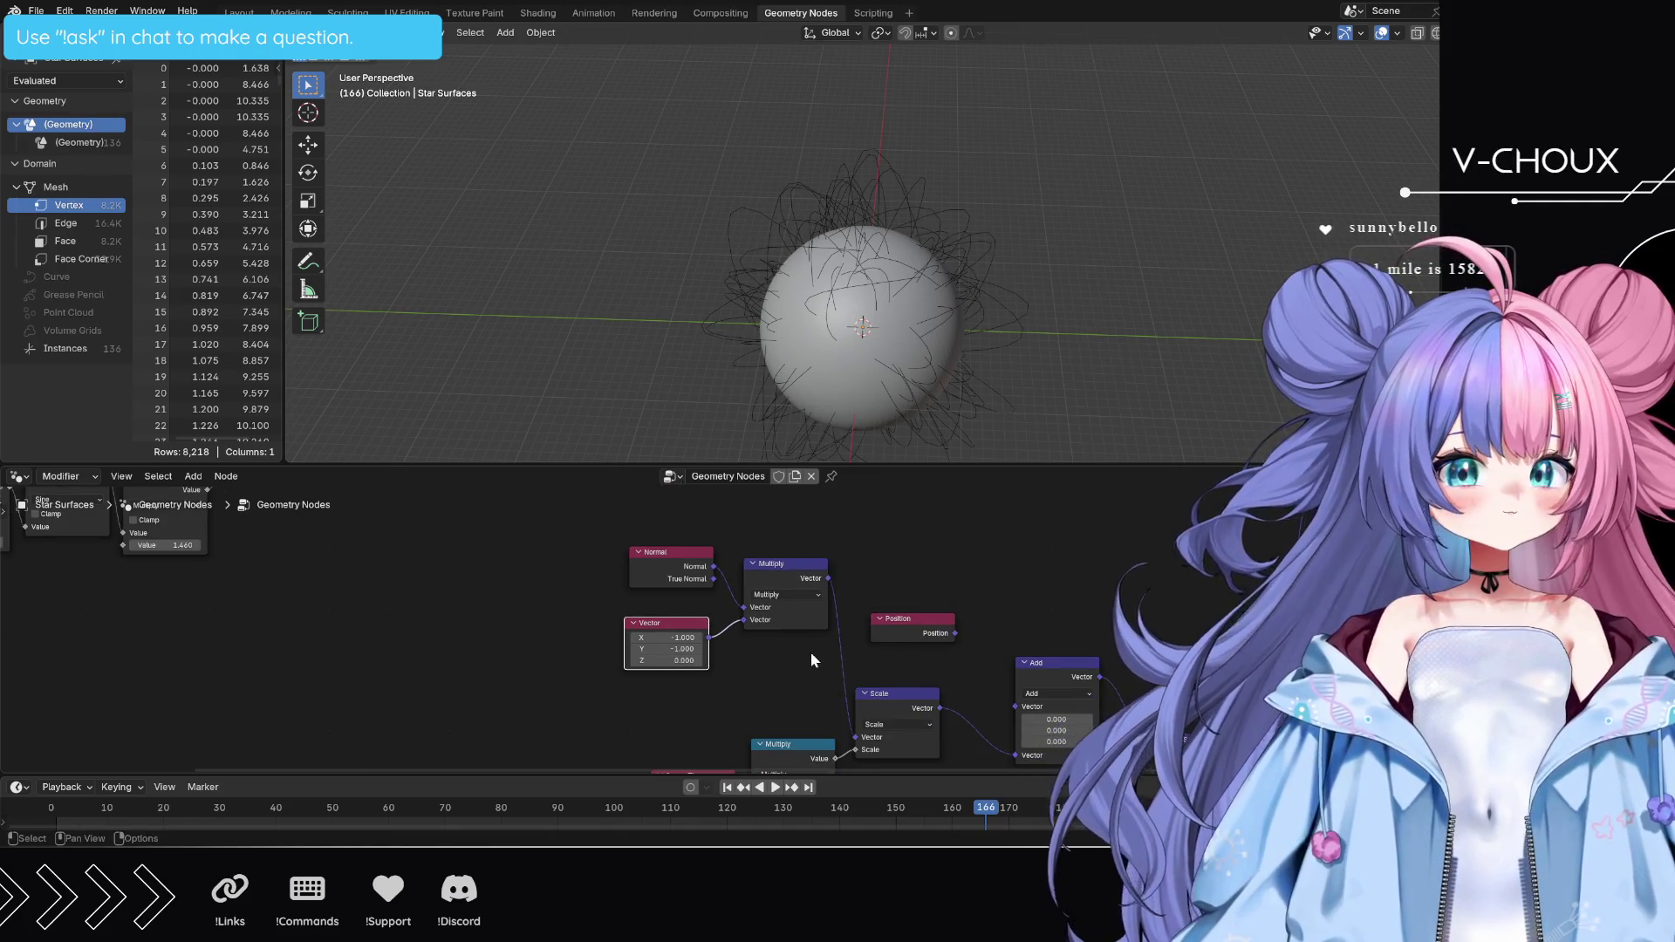
pyautogui.hotkey('ctrl', 'z')
pyautogui.hotkey('ctrl', 'z')
pyautogui.hotkey('ctrl', 'z')
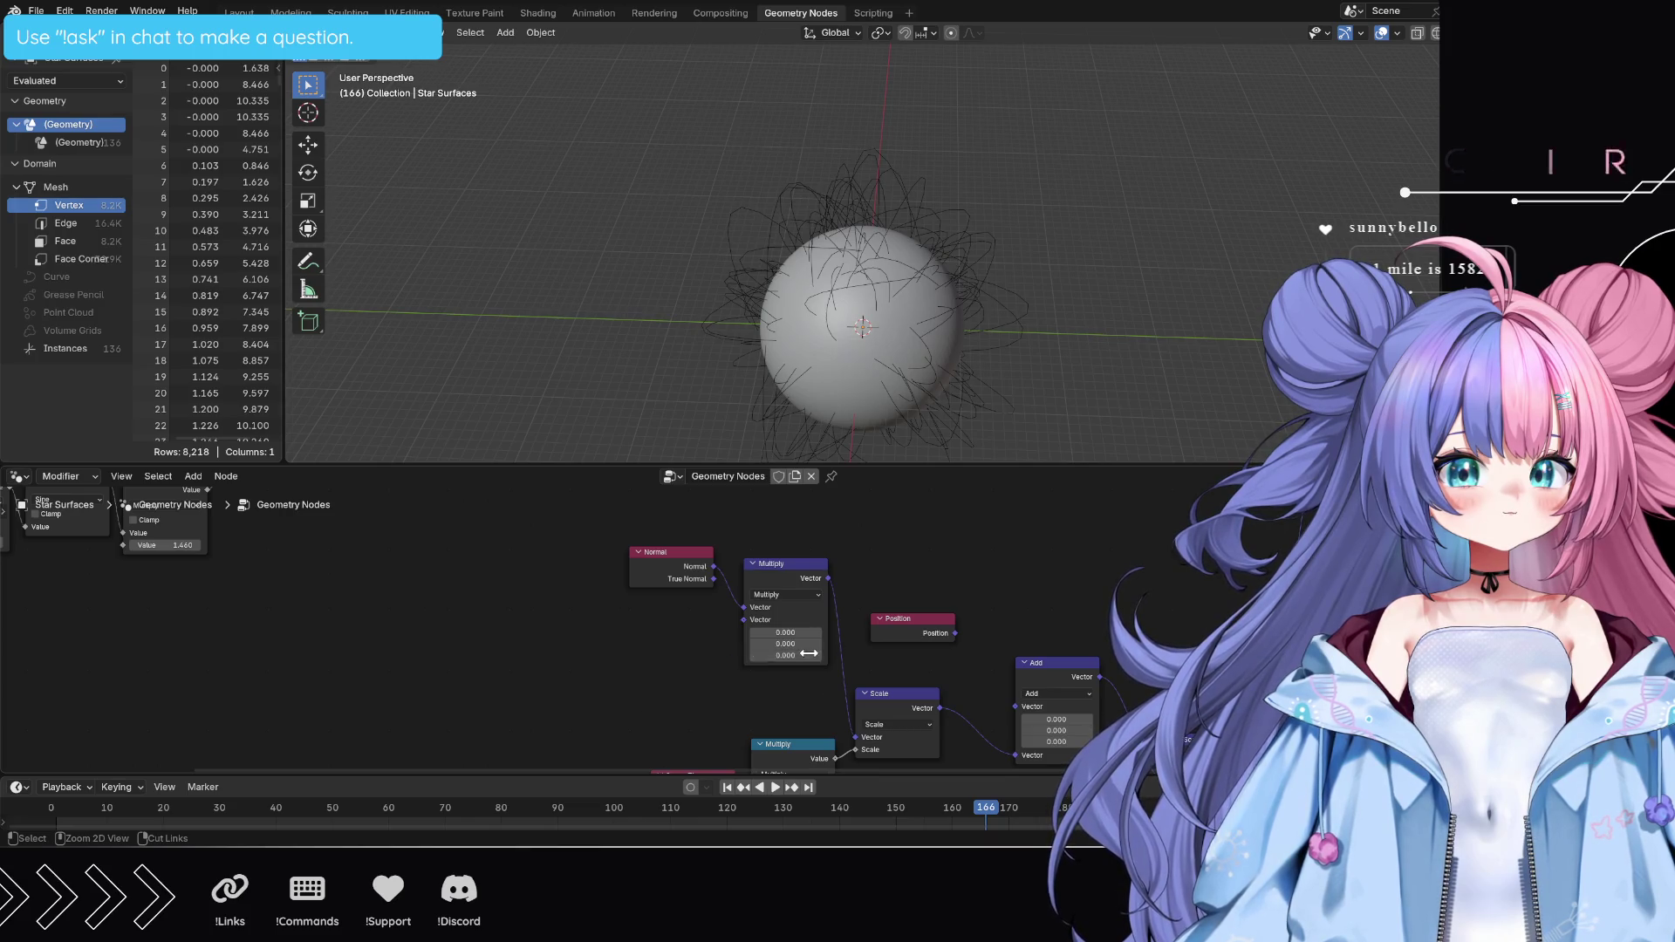
pyautogui.hotkey('ctrl', 'z')
pyautogui.hotkey('ctrl', 'z')
pyautogui.hotkey('ctrl', 'z')
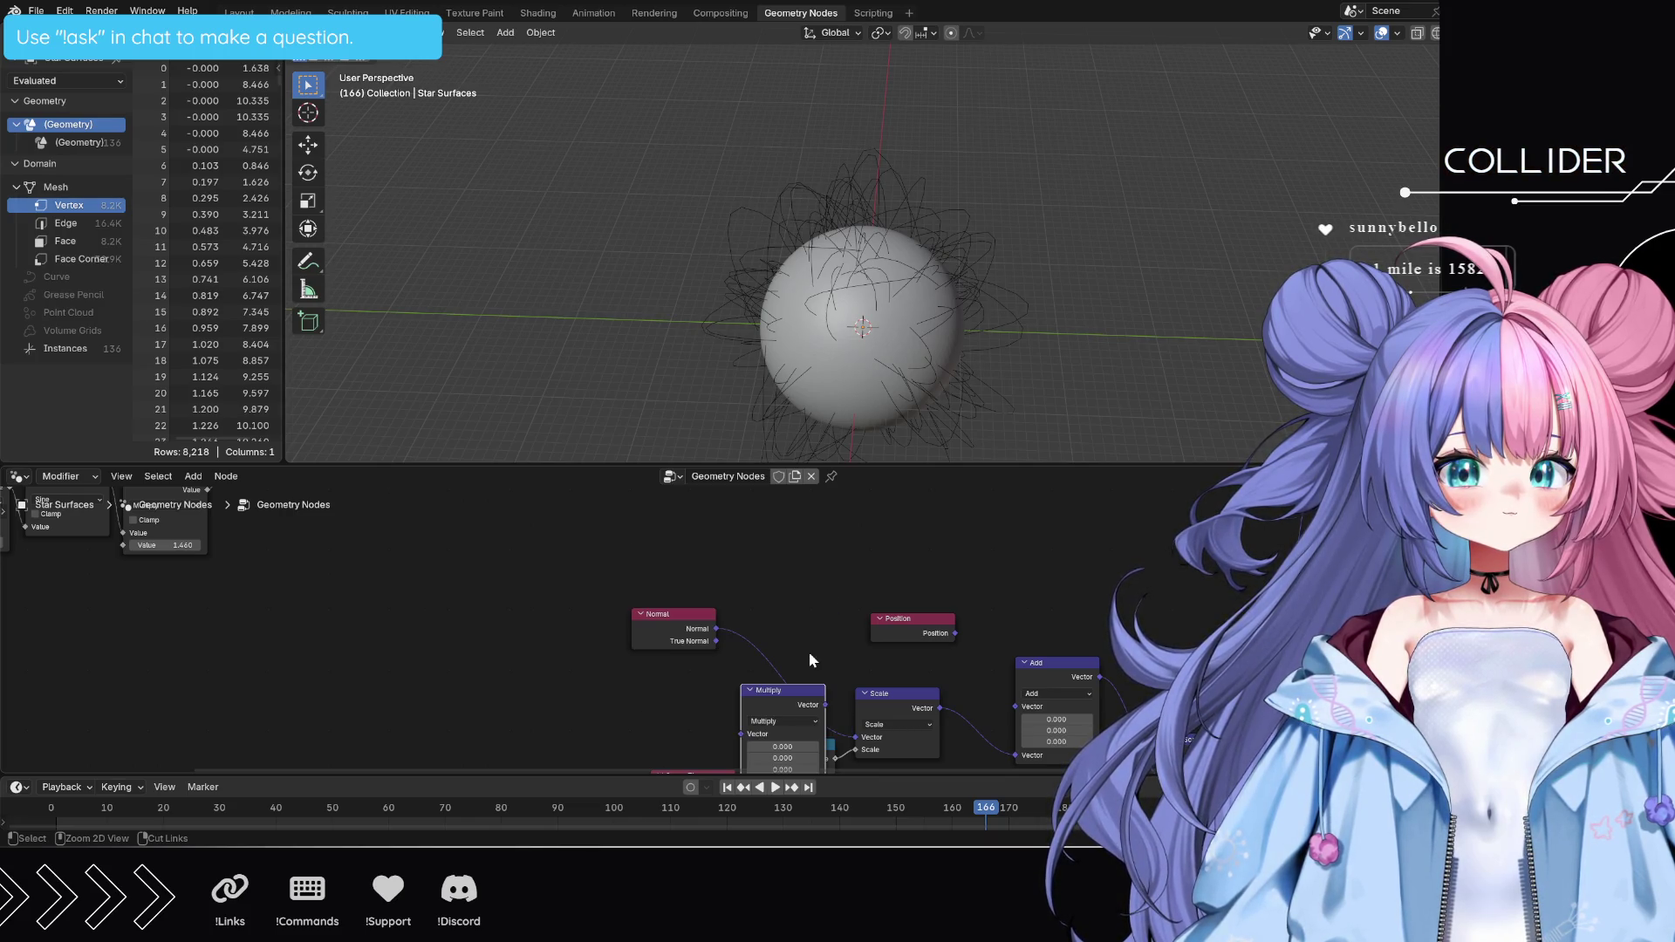
pyautogui.moveTo(809, 652); pyautogui.dragTo(713, 525, button='middle')
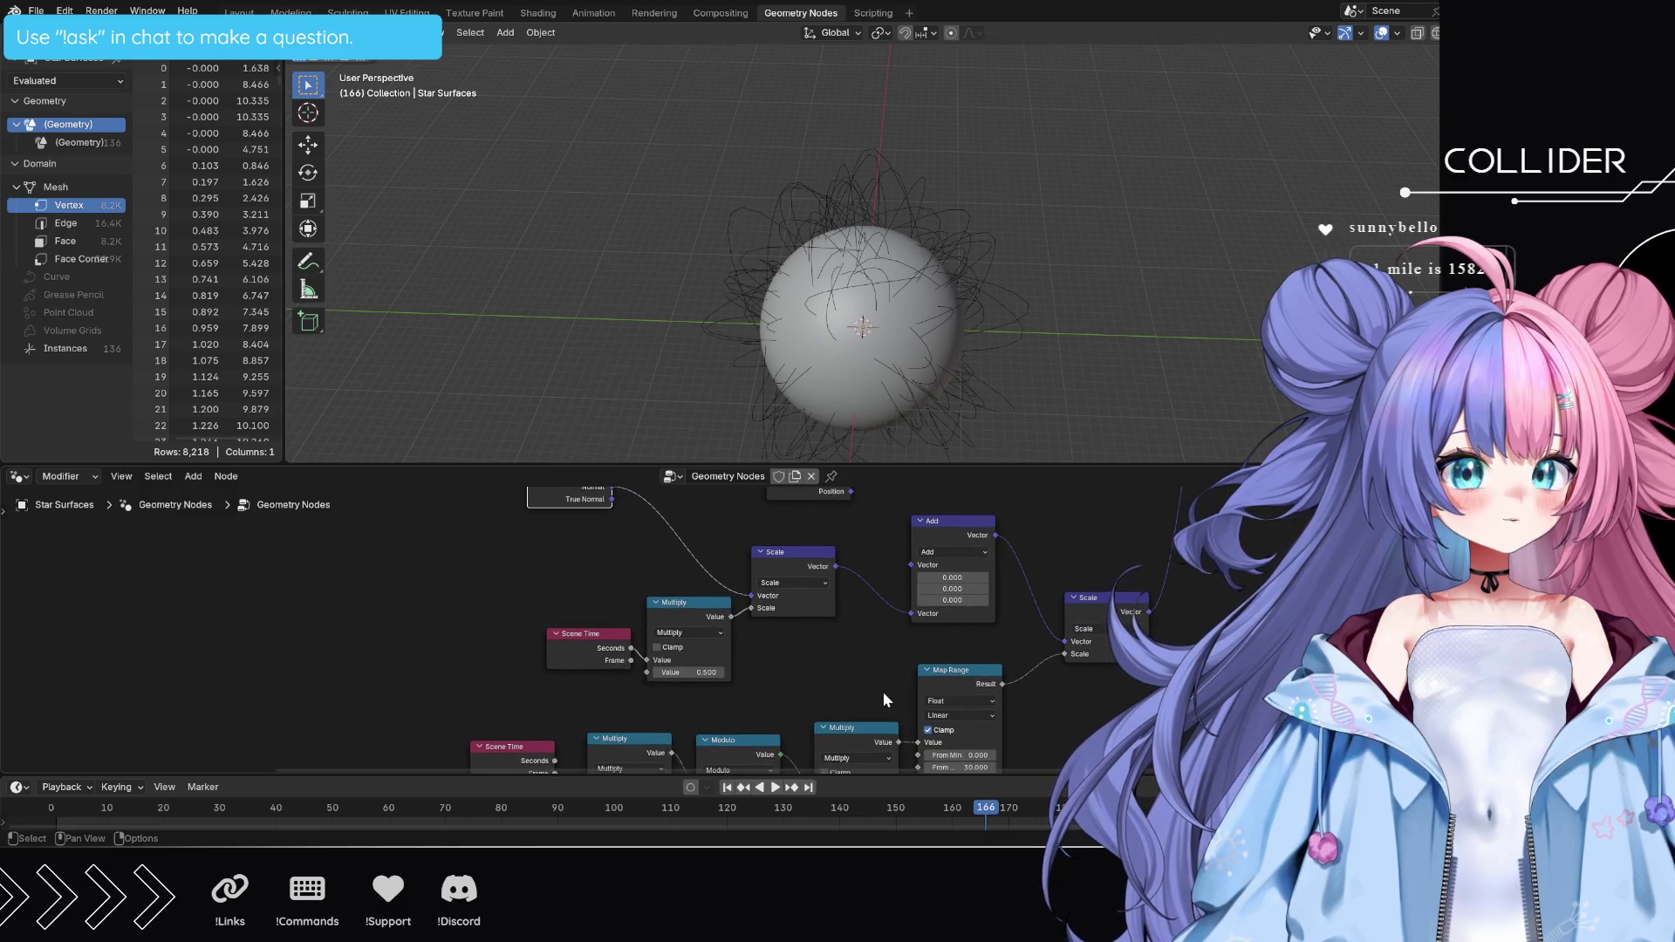
pyautogui.moveTo(883, 692); pyautogui.dragTo(795, 620, button='middle')
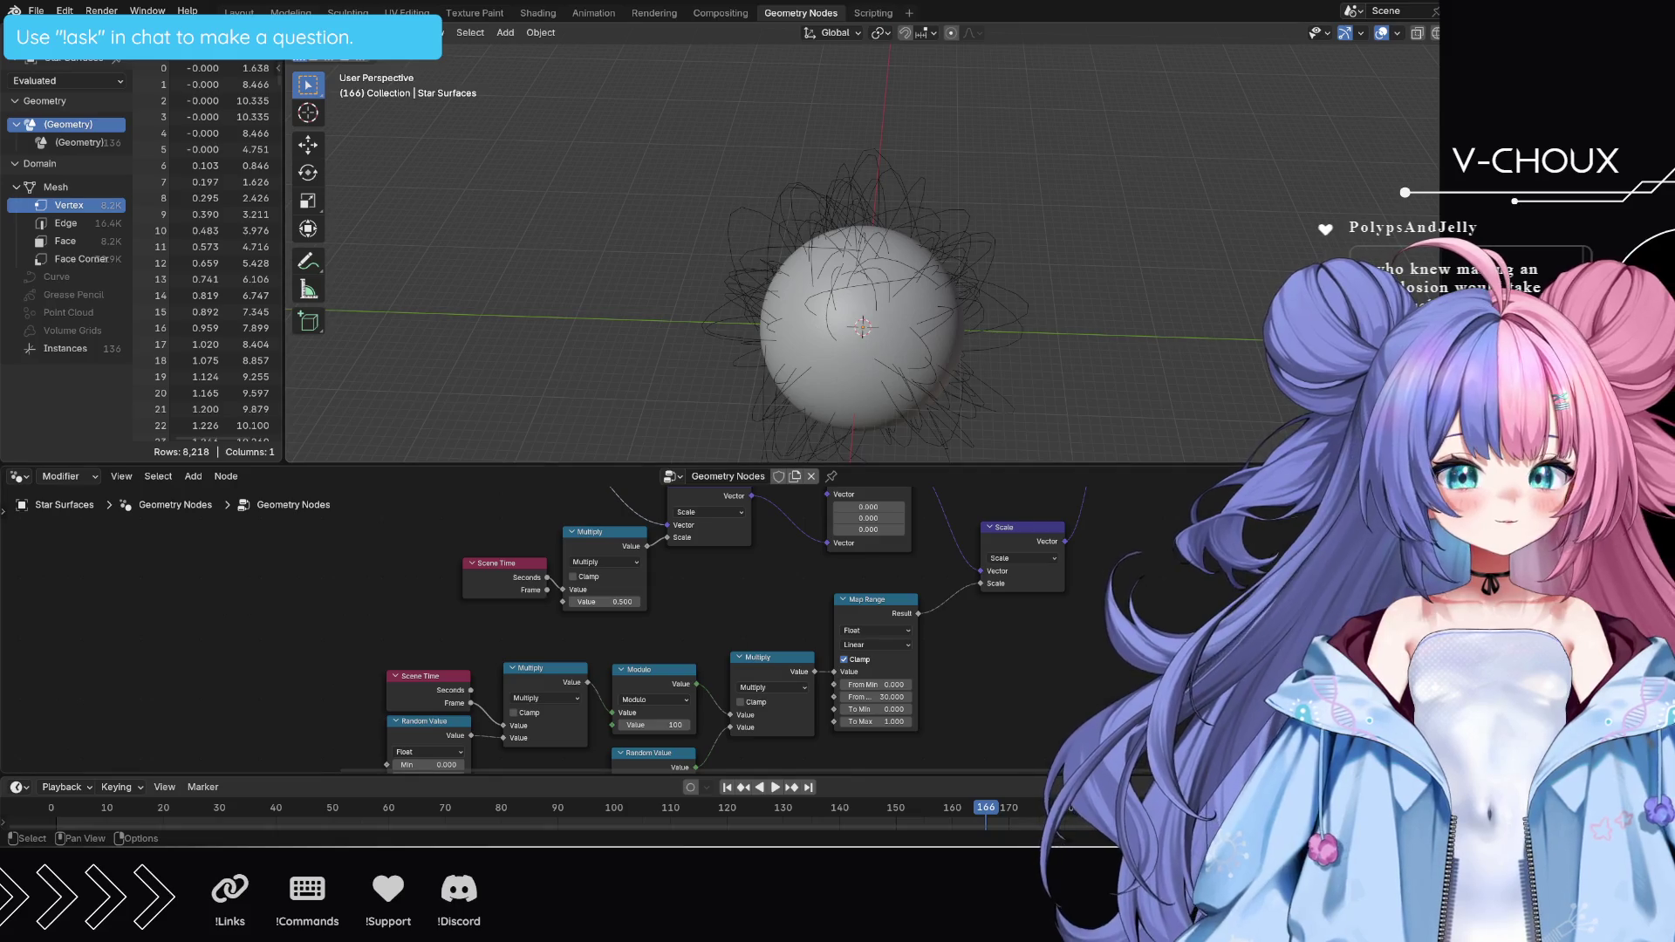
# - Raise the viewport/node editor border so the graph fills most of the window
pyautogui.moveTo(1072, 464); pyautogui.dragTo(1110, 205)
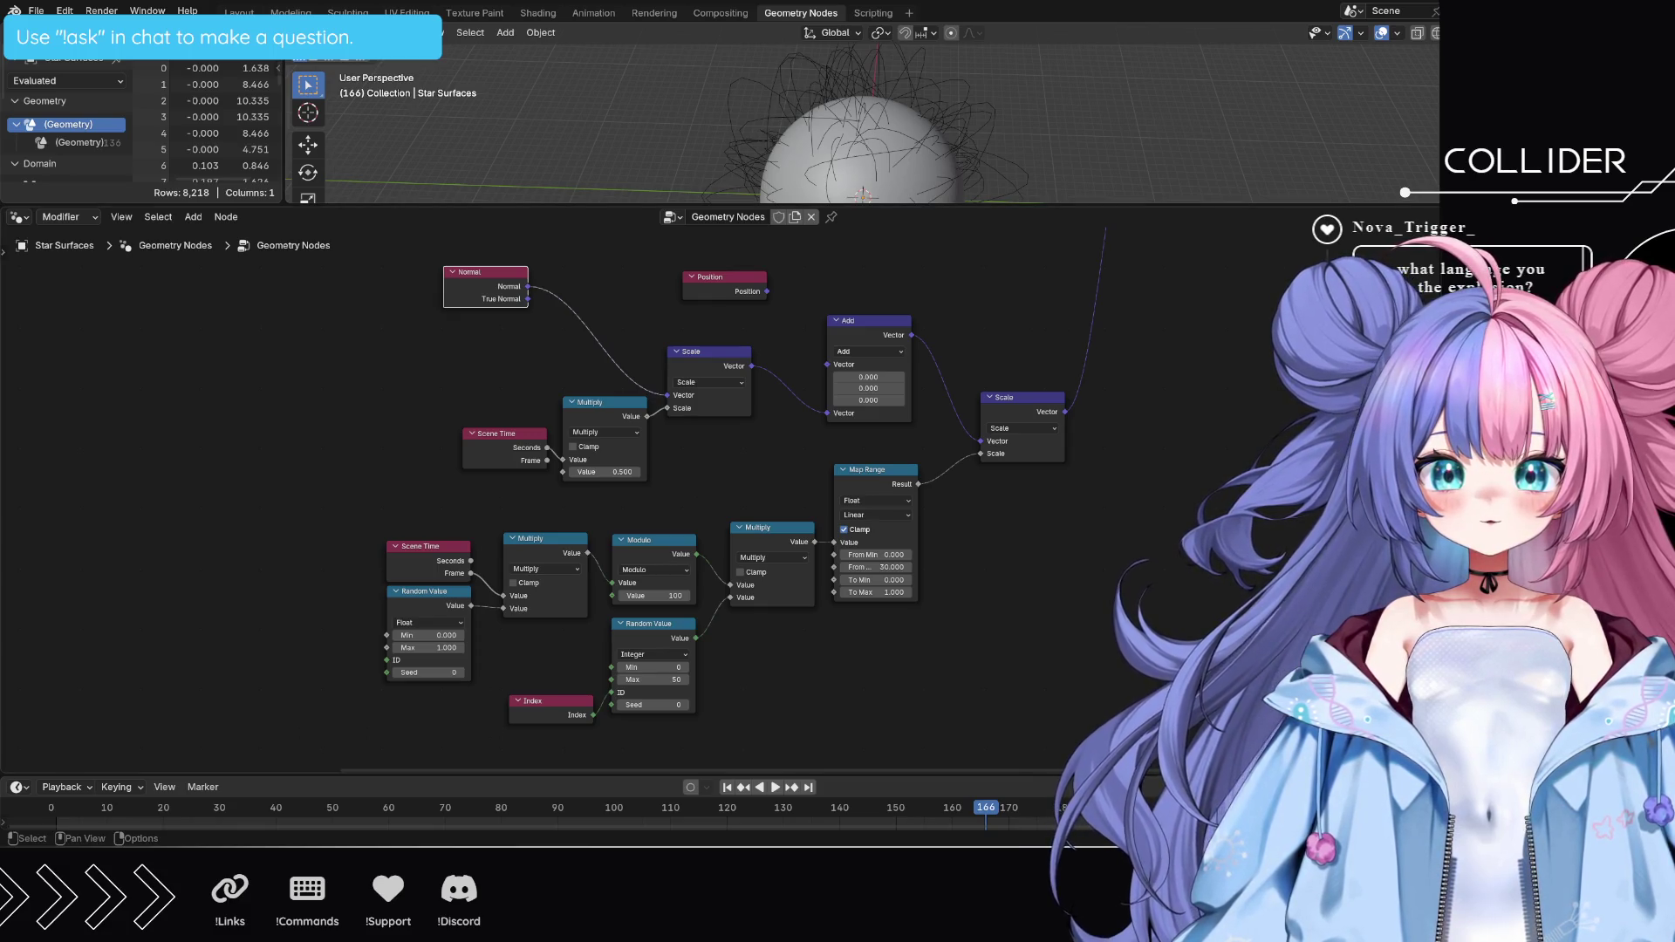
pyautogui.moveTo(1213, 417)
pyautogui.mouseDown(button='middle')
pyautogui.moveTo(1134, 516)
pyautogui.moveTo(963, 501)
pyautogui.moveTo(1070, 429)
pyautogui.moveTo(1056, 367)
pyautogui.moveTo(1168, 656)
pyautogui.moveTo(1004, 486)
pyautogui.moveTo(1076, 460)
pyautogui.moveTo(1161, 507)
pyautogui.mouseUp(button='middle')
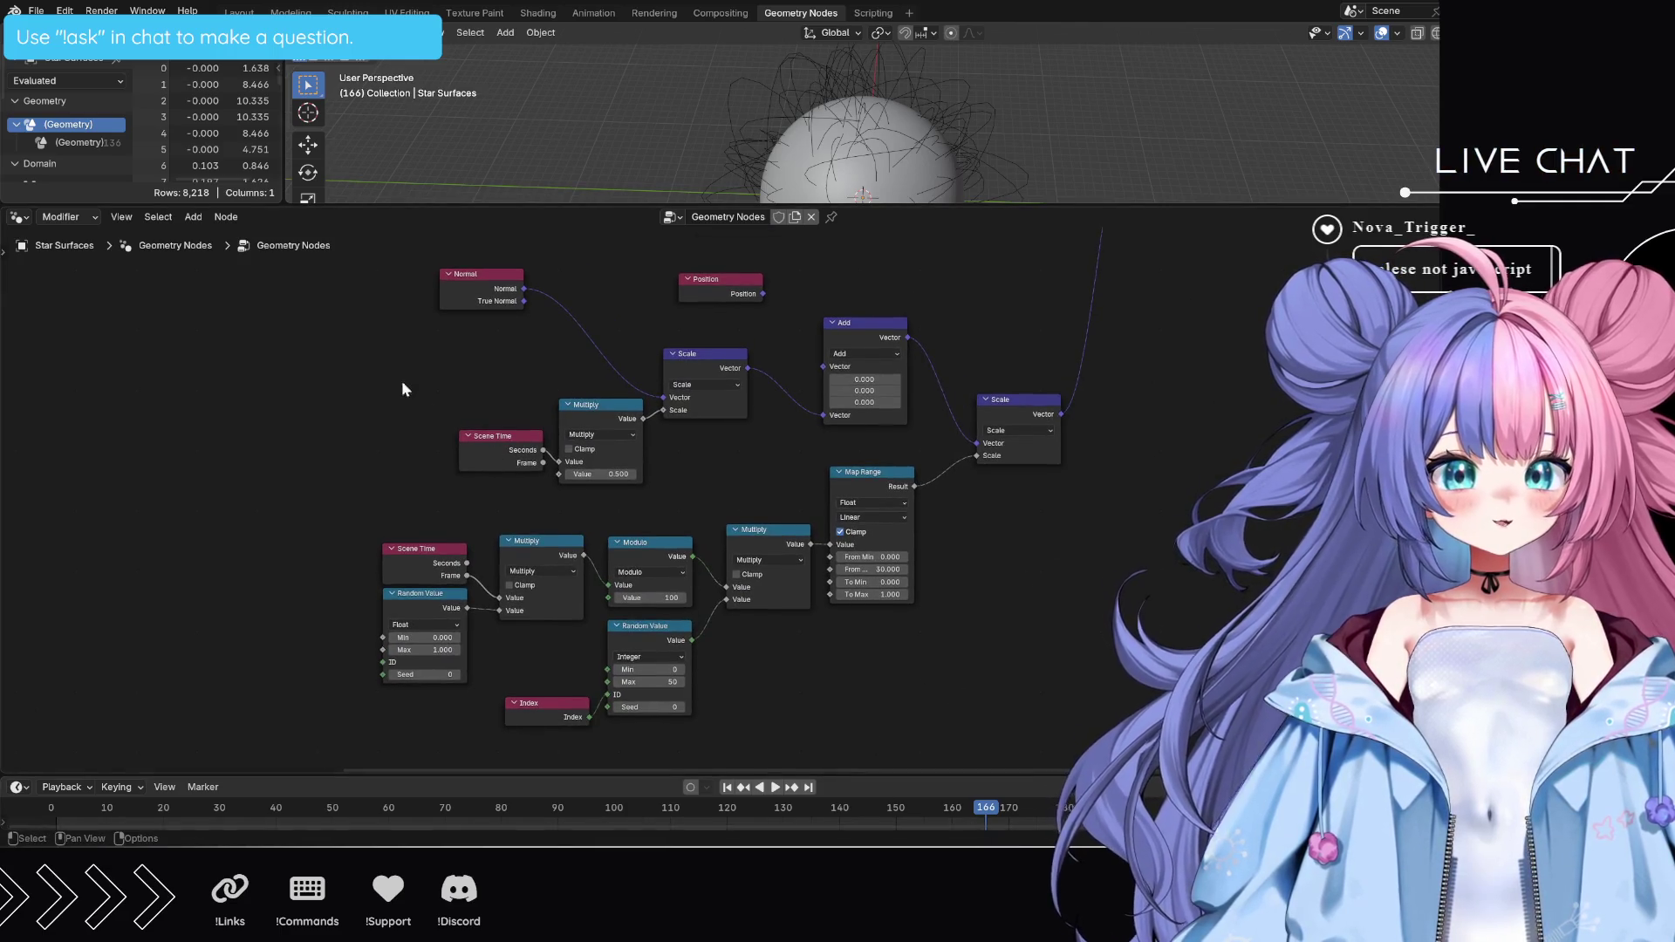
pyautogui.moveTo(222, 750)
pyautogui.mouseDown()
pyautogui.moveTo(1291, 672)
pyautogui.moveTo(1280, 239)
pyautogui.mouseUp()
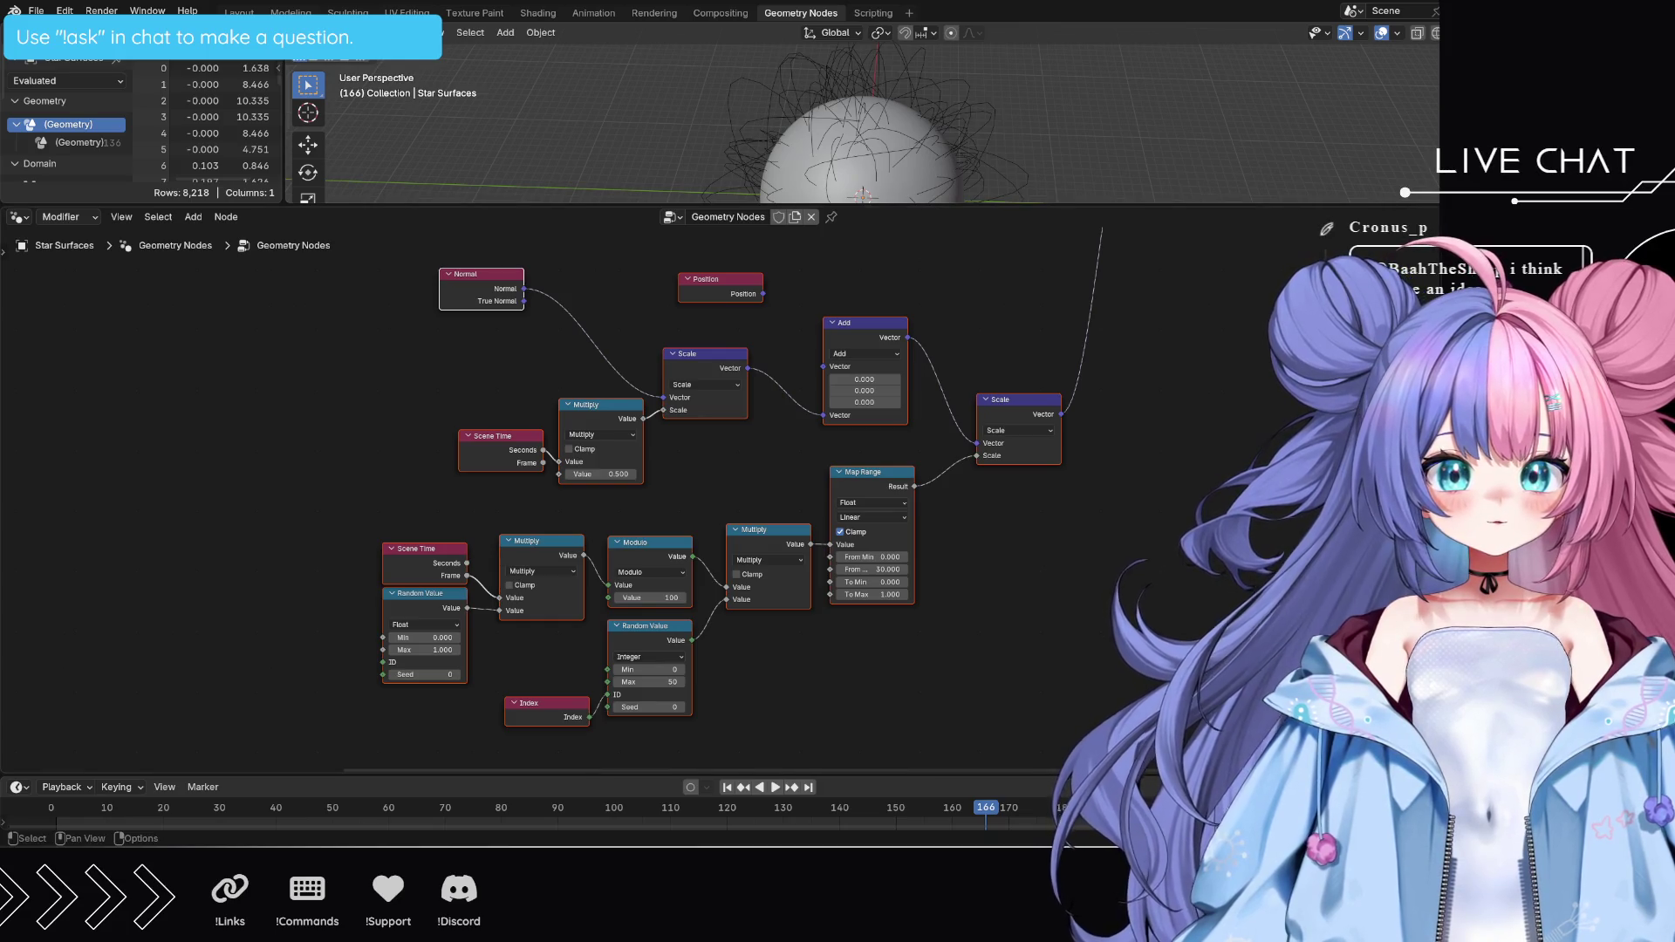
pyautogui.click(746, 485)
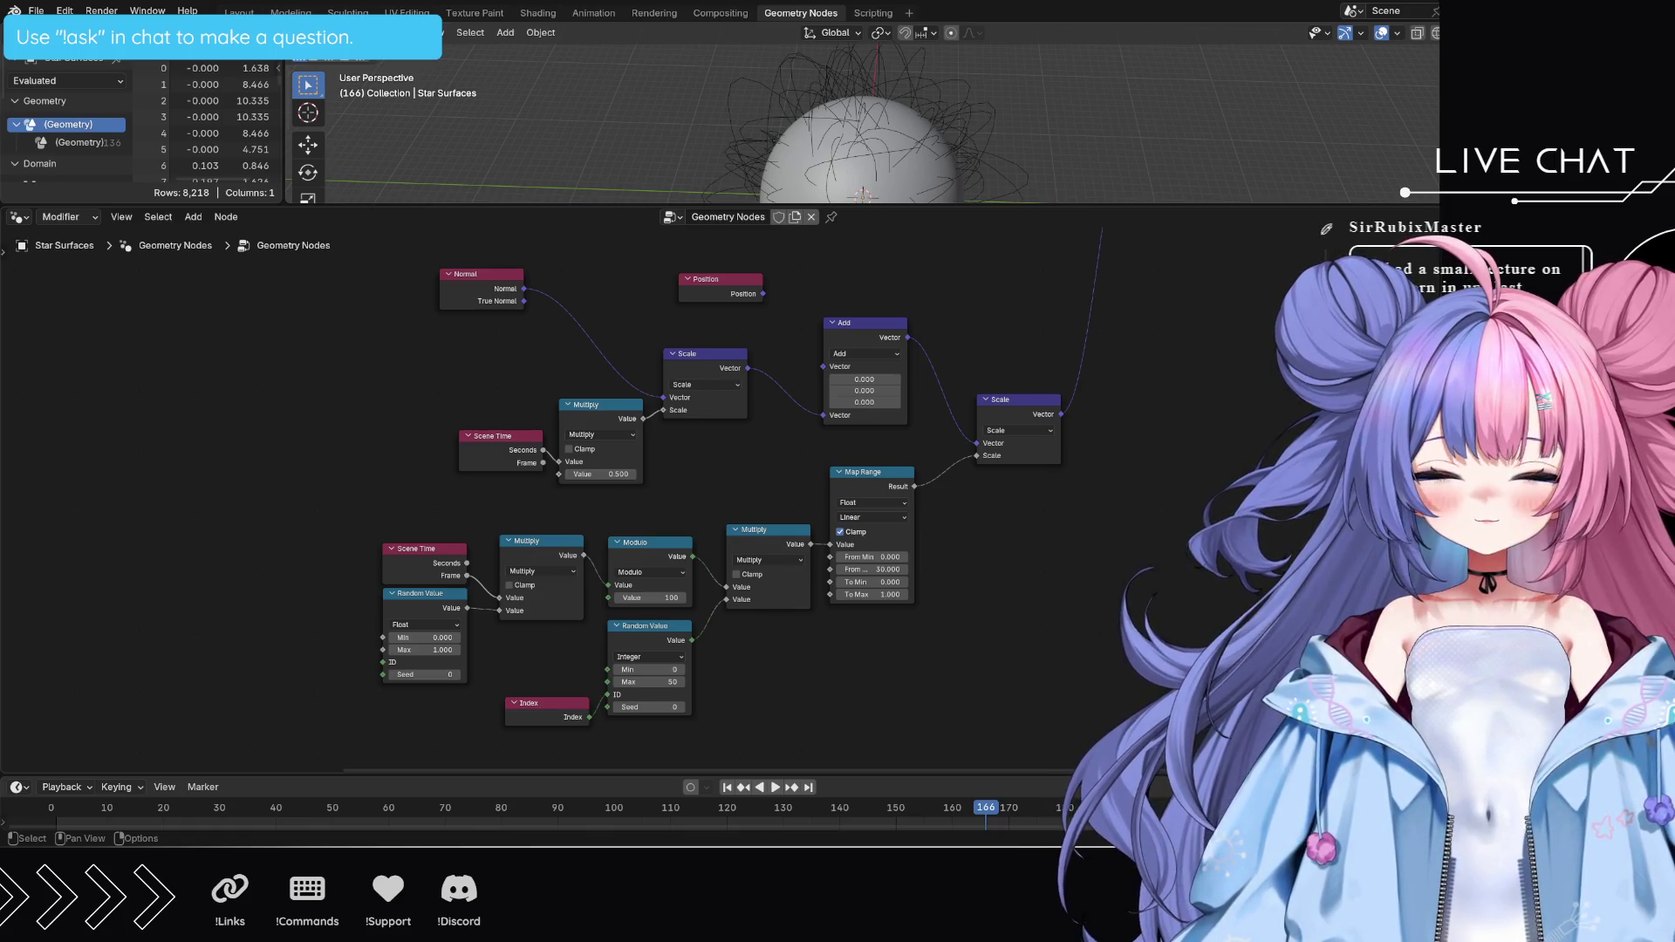
pyautogui.moveTo(1135, 496); pyautogui.dragTo(1115, 643, button='middle')
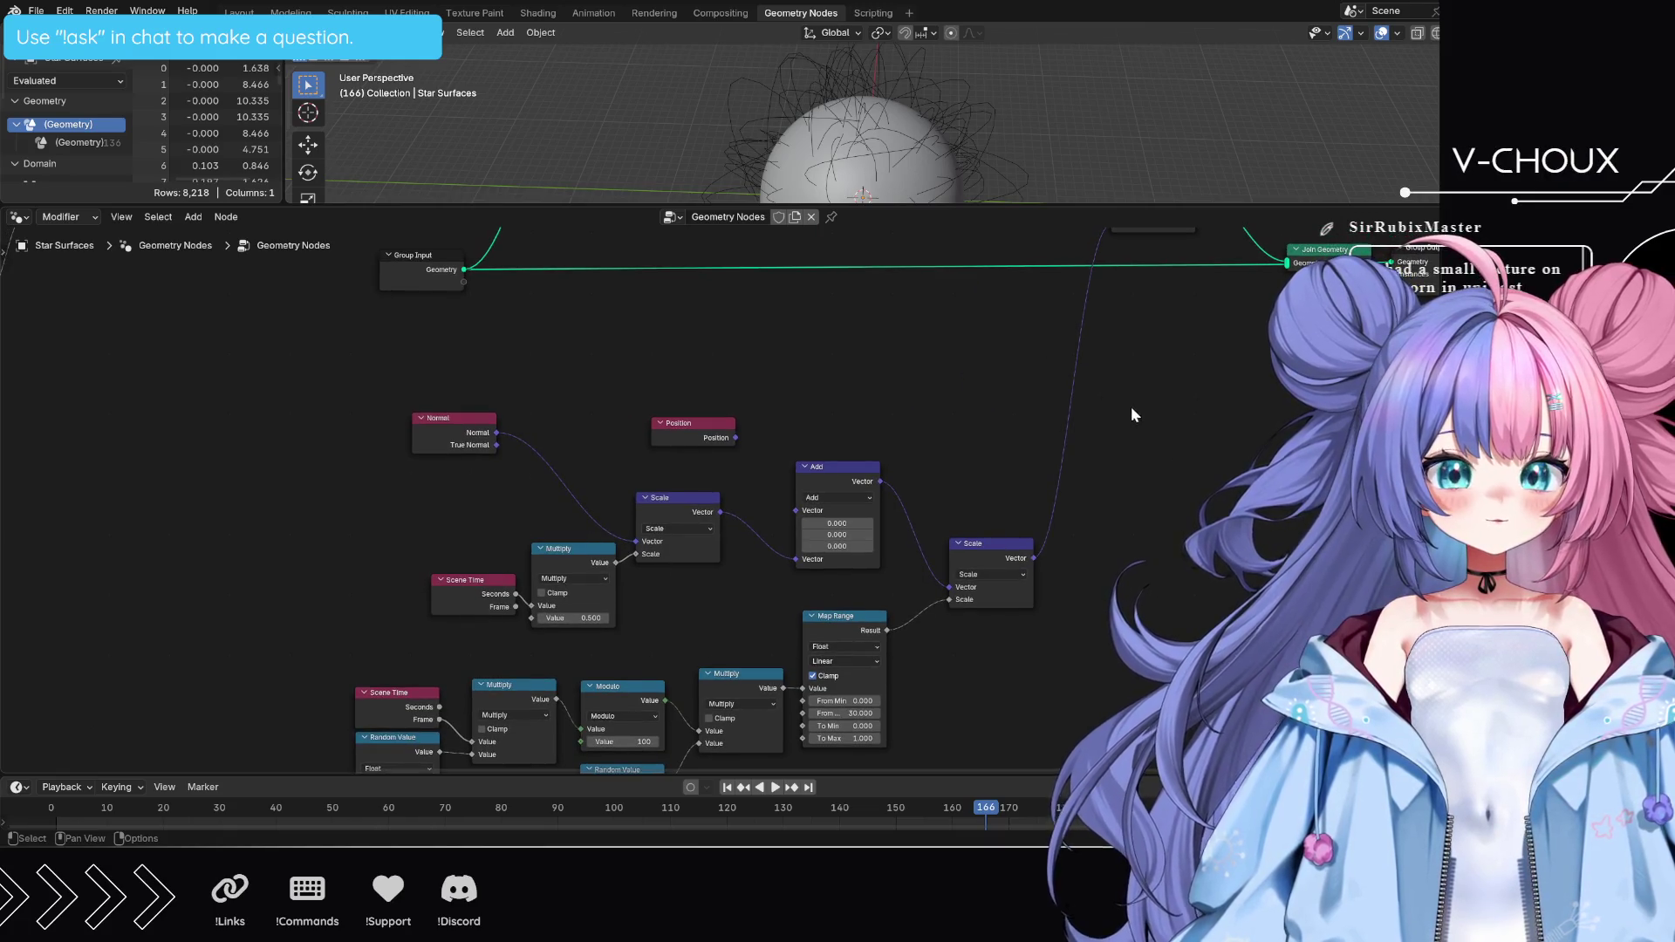
pyautogui.moveTo(1131, 411); pyautogui.dragTo(1119, 590, button='middle')
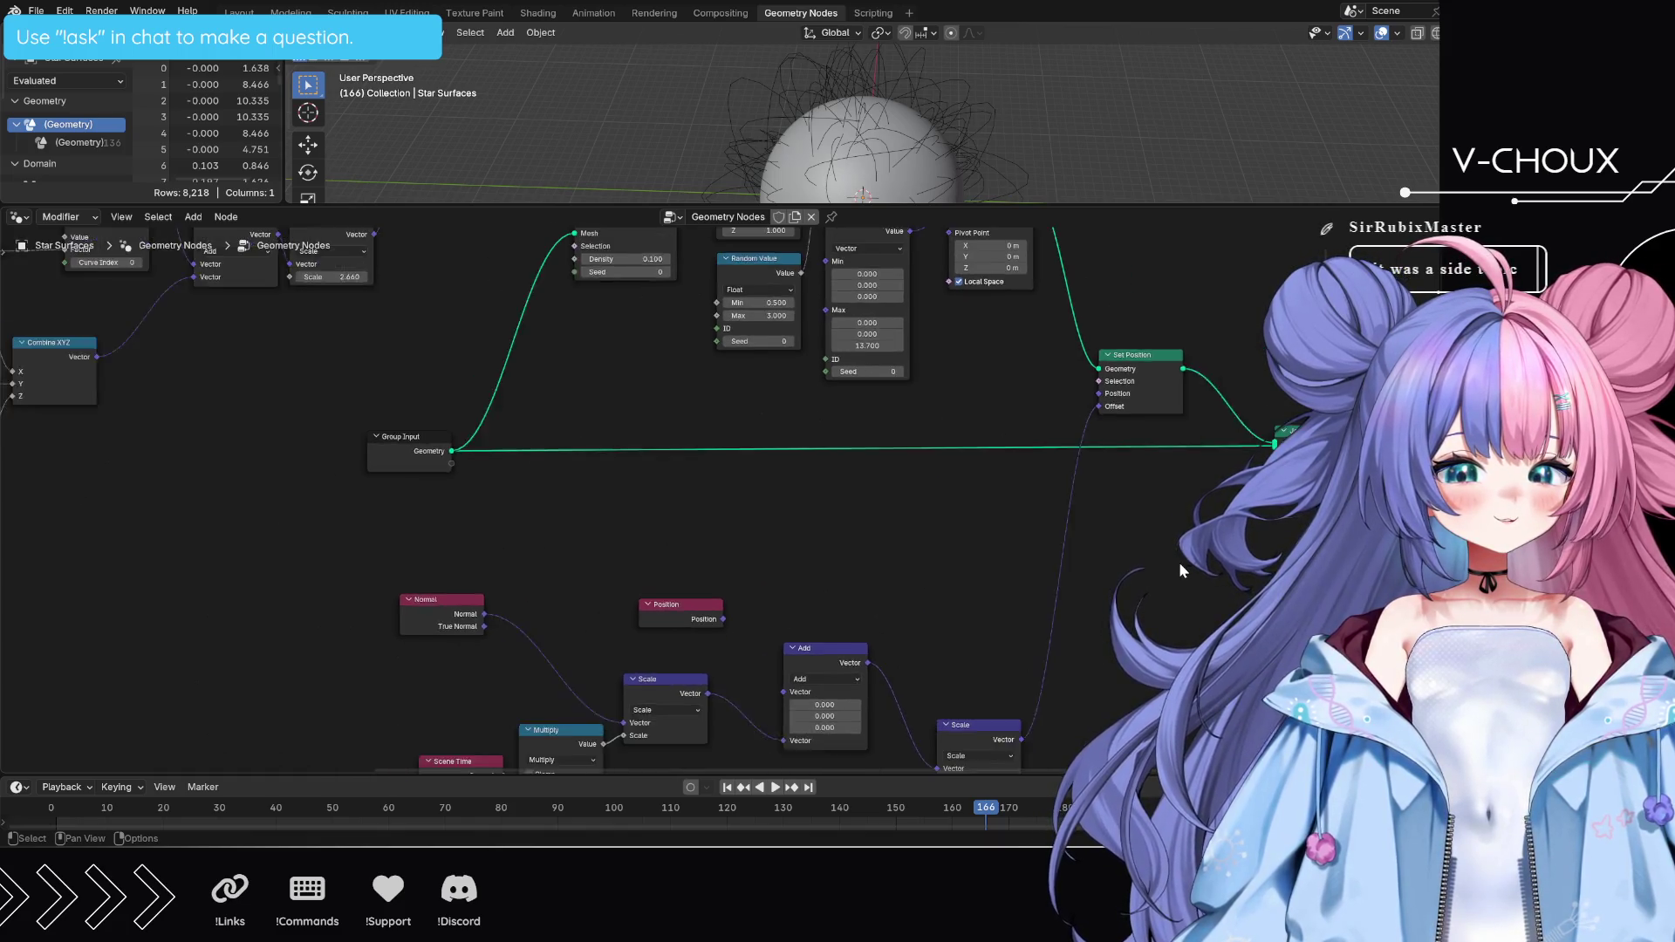
pyautogui.moveTo(1139, 625)
pyautogui.mouseDown(button='middle')
pyautogui.moveTo(1205, 598)
pyautogui.moveTo(1227, 363)
pyautogui.mouseUp(button='middle')
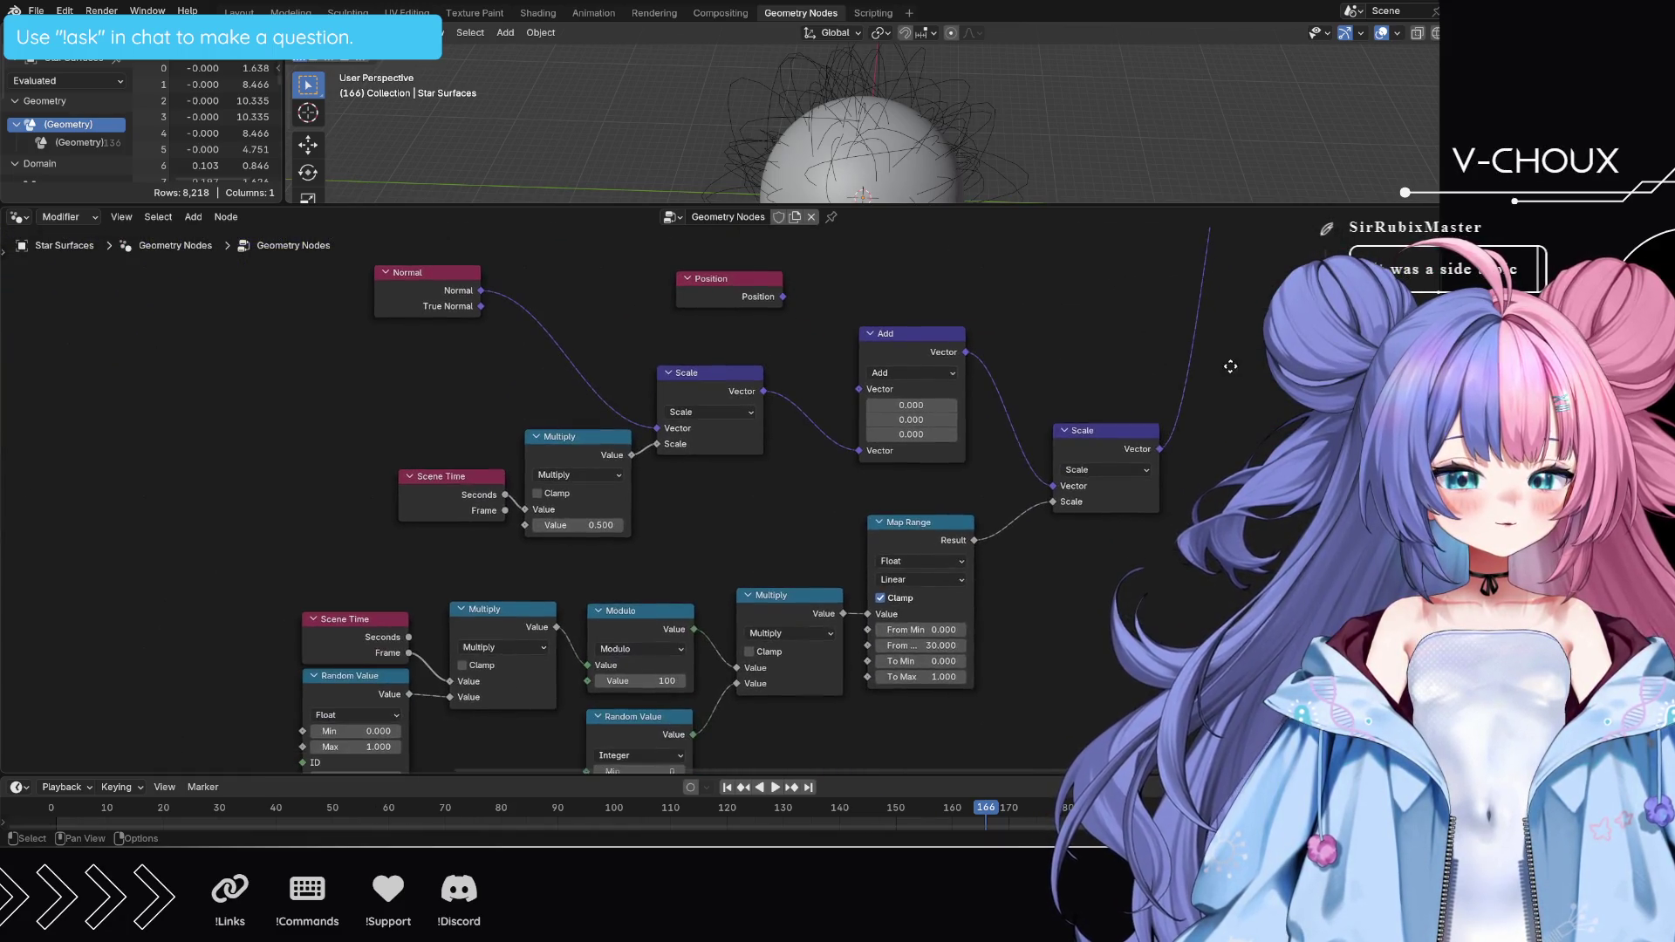
pyautogui.scroll(2, 1227, 363)
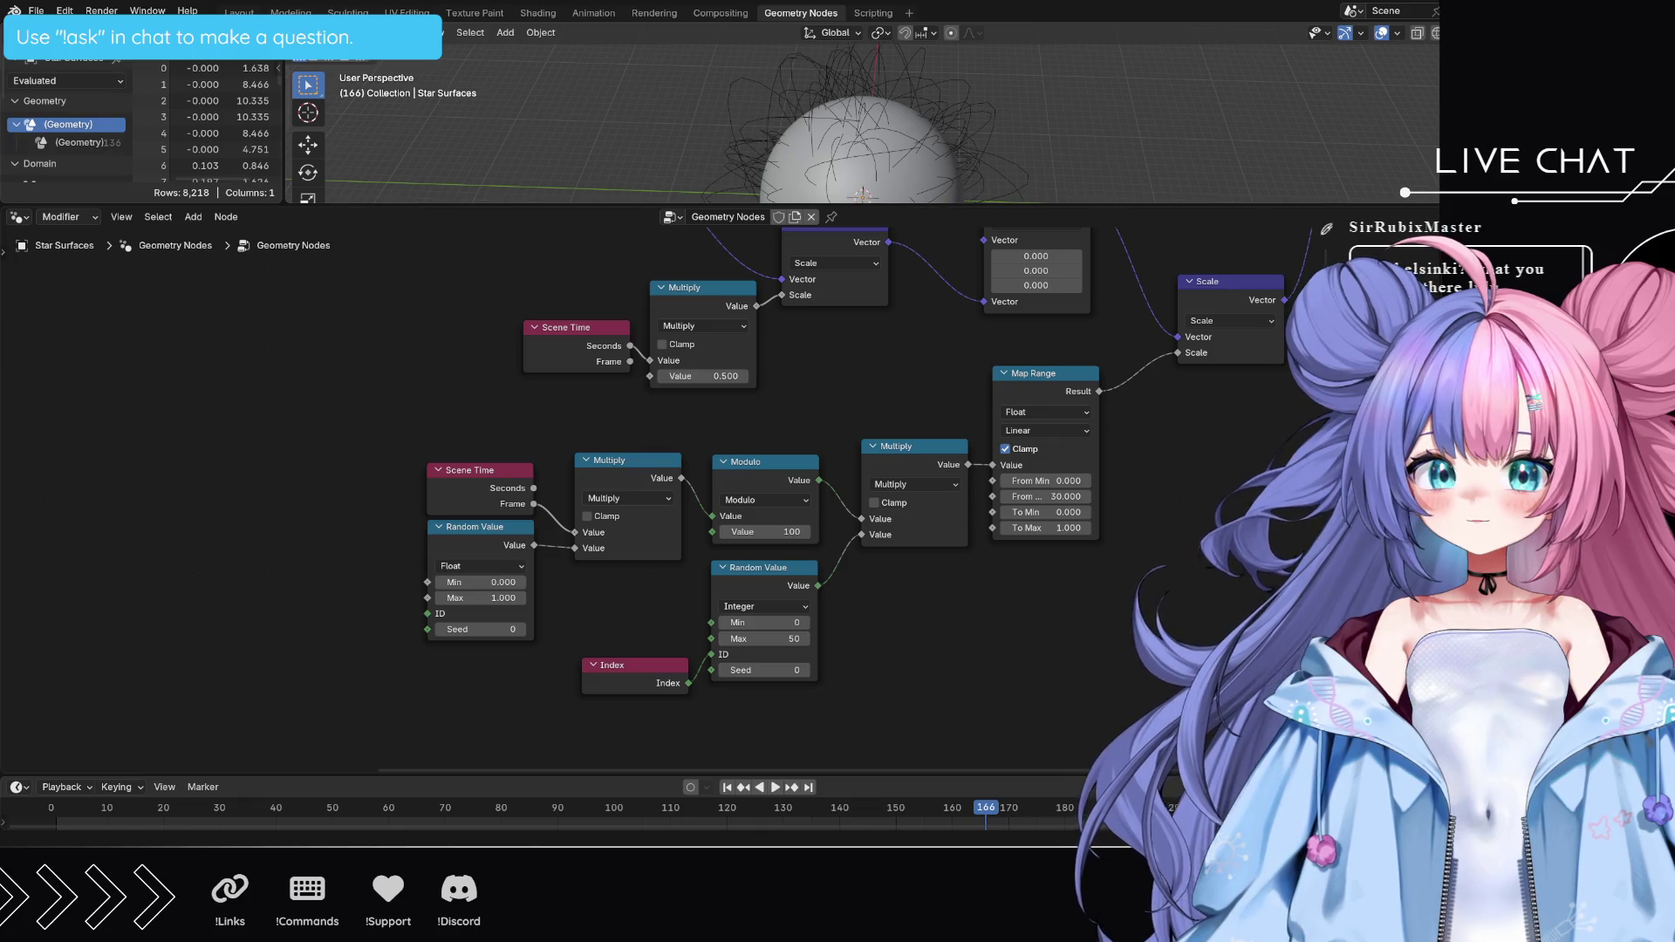
pyautogui.moveTo(863, 353); pyautogui.dragTo(856, 609, button='middle')
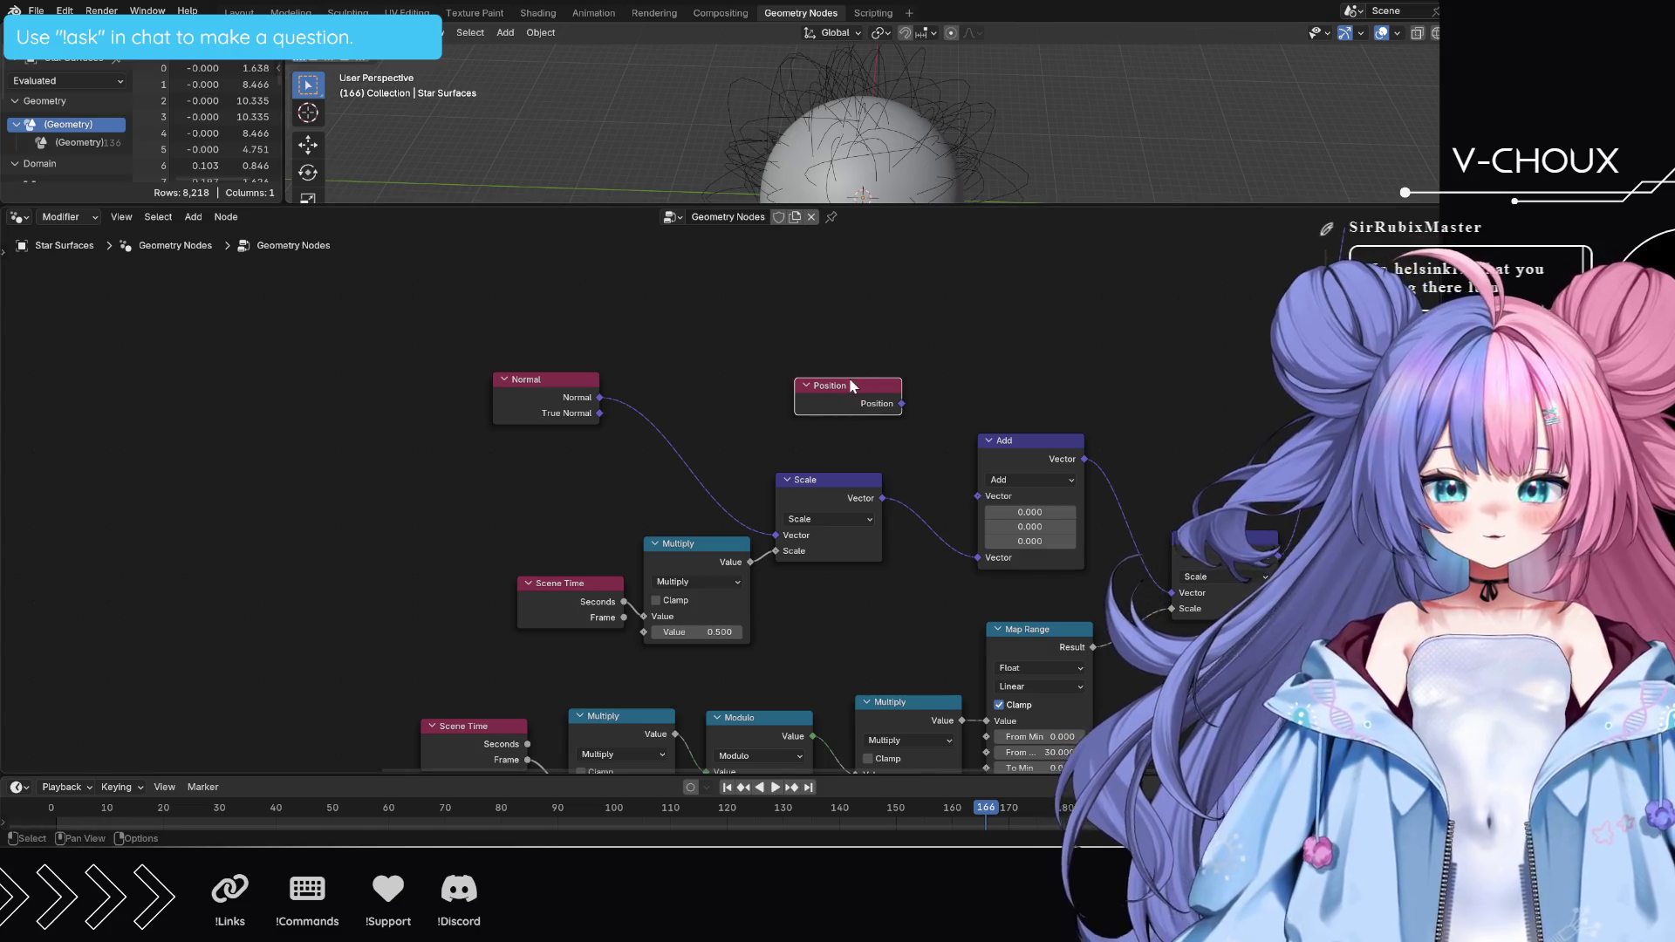
# - Delete the Position node and place a new Vector node (0, 0, 0) in its spot
pyautogui.press('x')
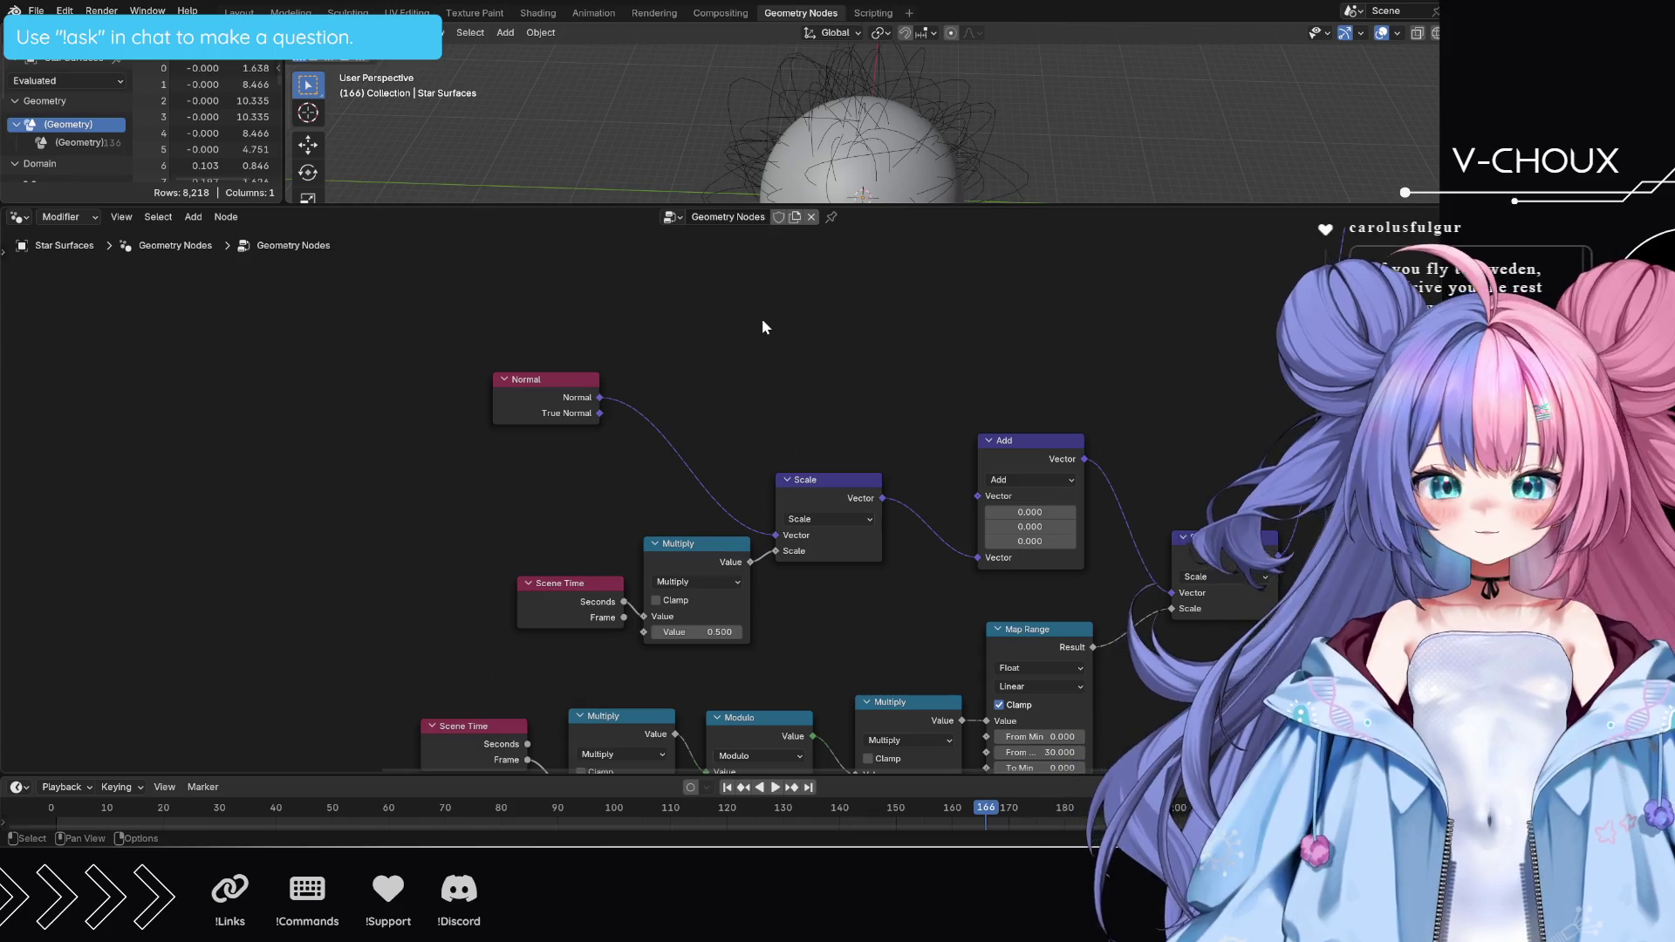
pyautogui.hotkey('shift', 'a')
pyautogui.write('vector')
pyautogui.press('Return')
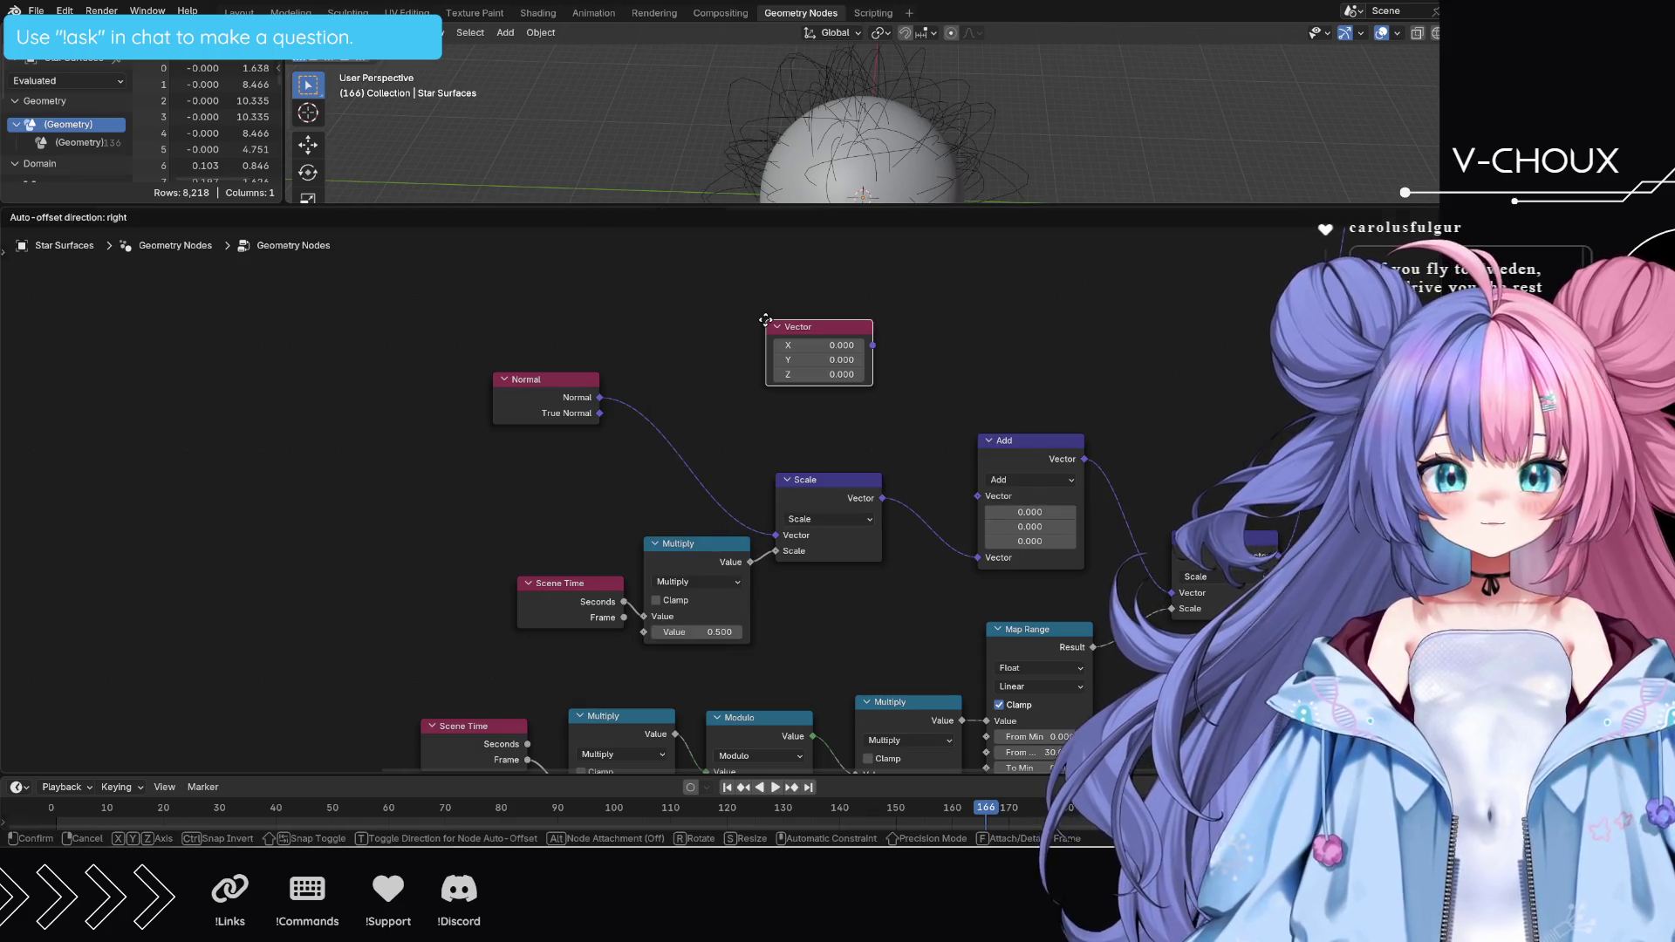
pyautogui.click(699, 315)
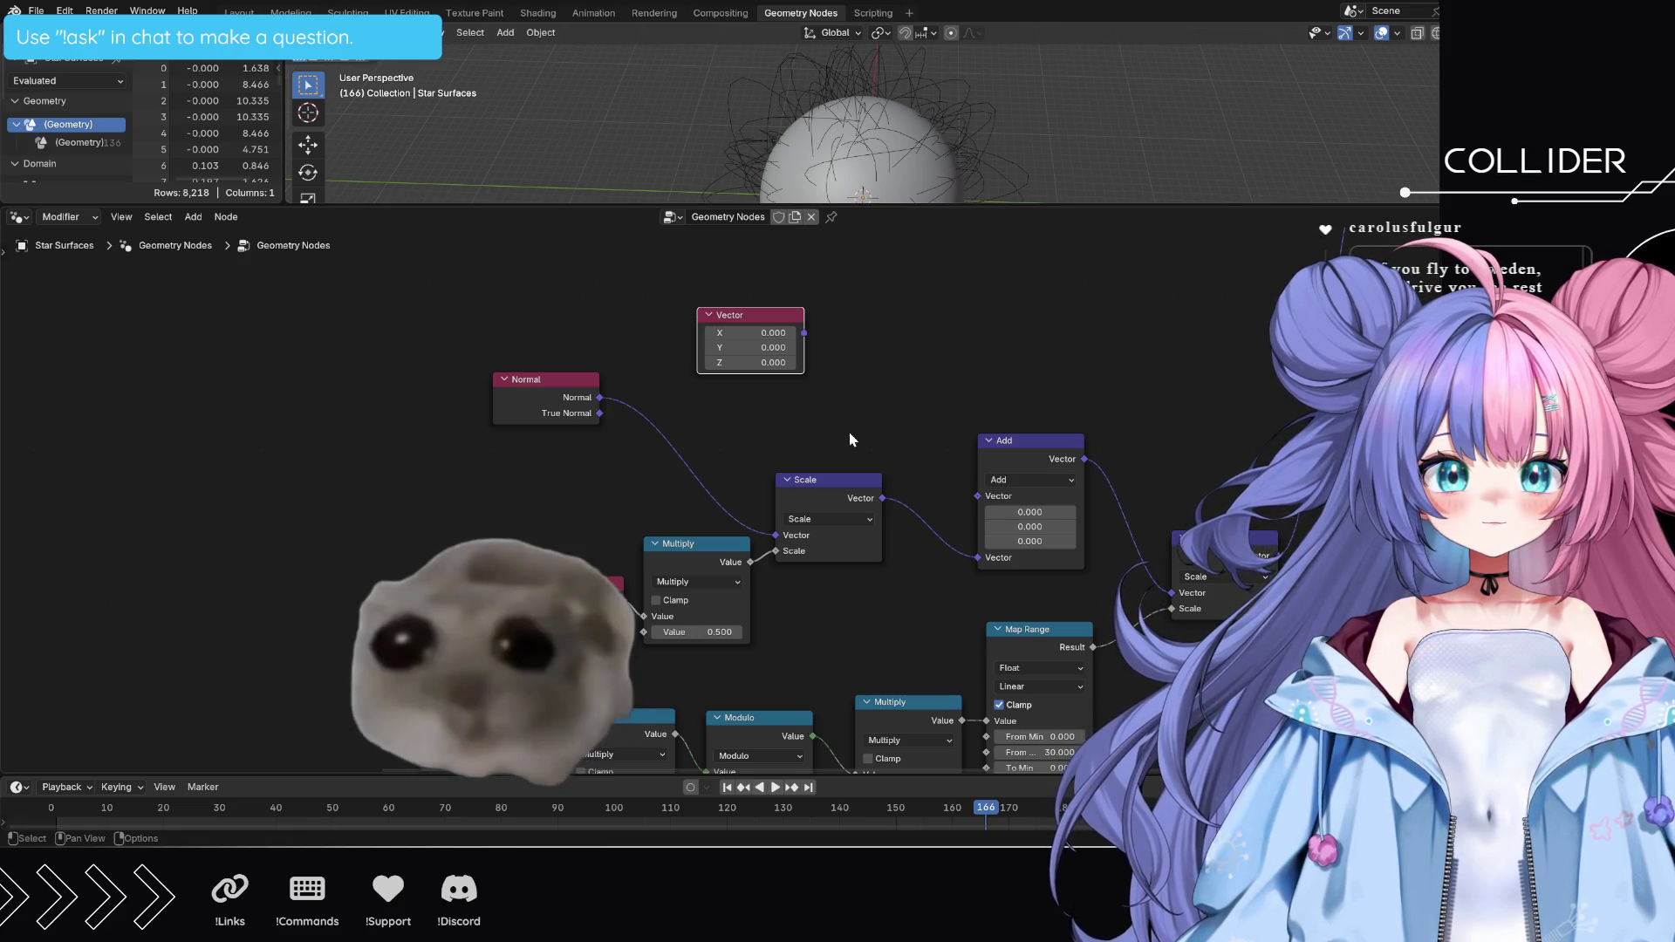
pyautogui.moveTo(849, 431); pyautogui.dragTo(875, 375, button='middle')
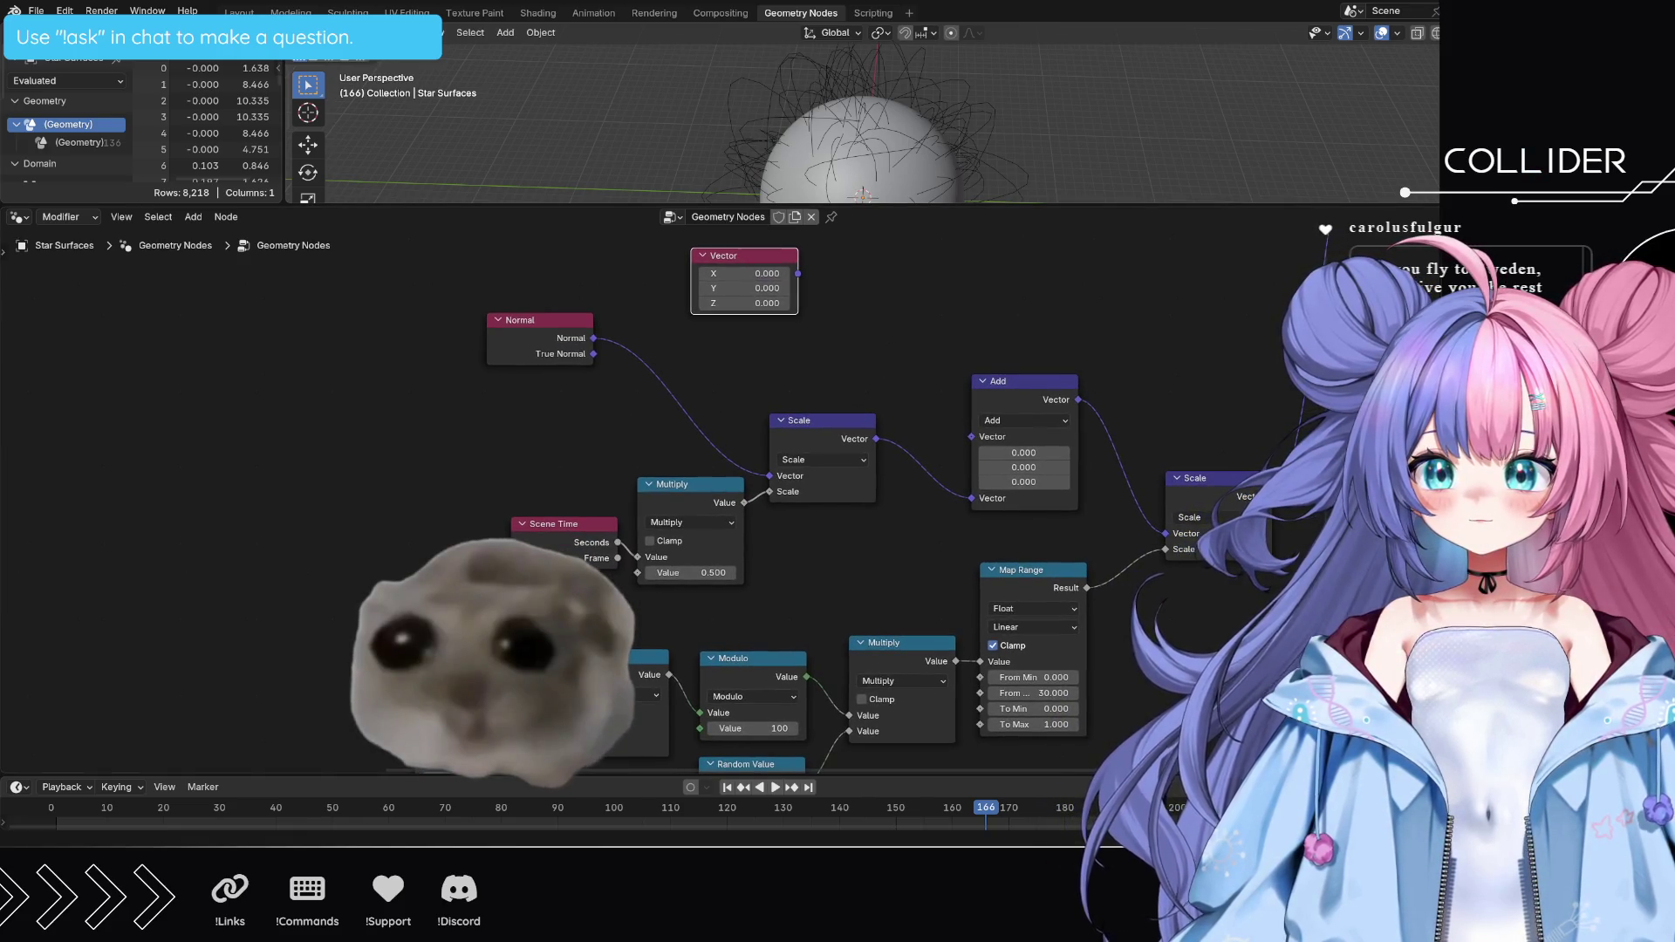
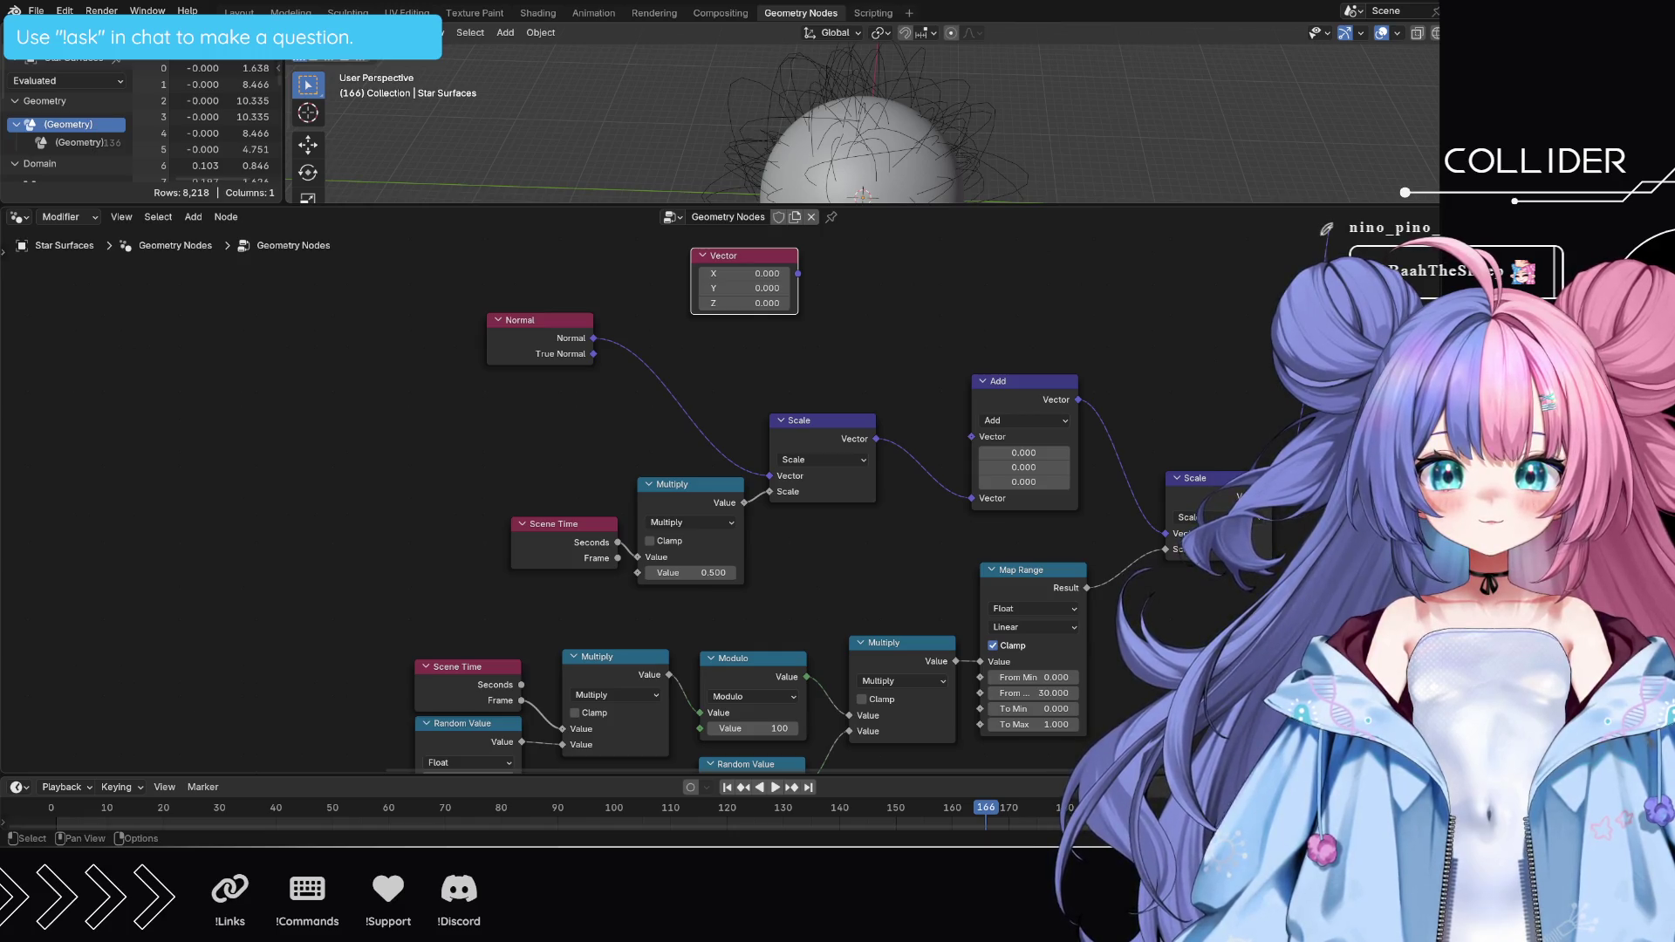
# - Wire the zero Vector node into the Add node's second Vector input, next to the scaled normal
pyautogui.moveTo(923, 615)
pyautogui.mouseDown(button='middle')
pyautogui.moveTo(1054, 699)
pyautogui.moveTo(1093, 561)
pyautogui.mouseUp(button='middle')
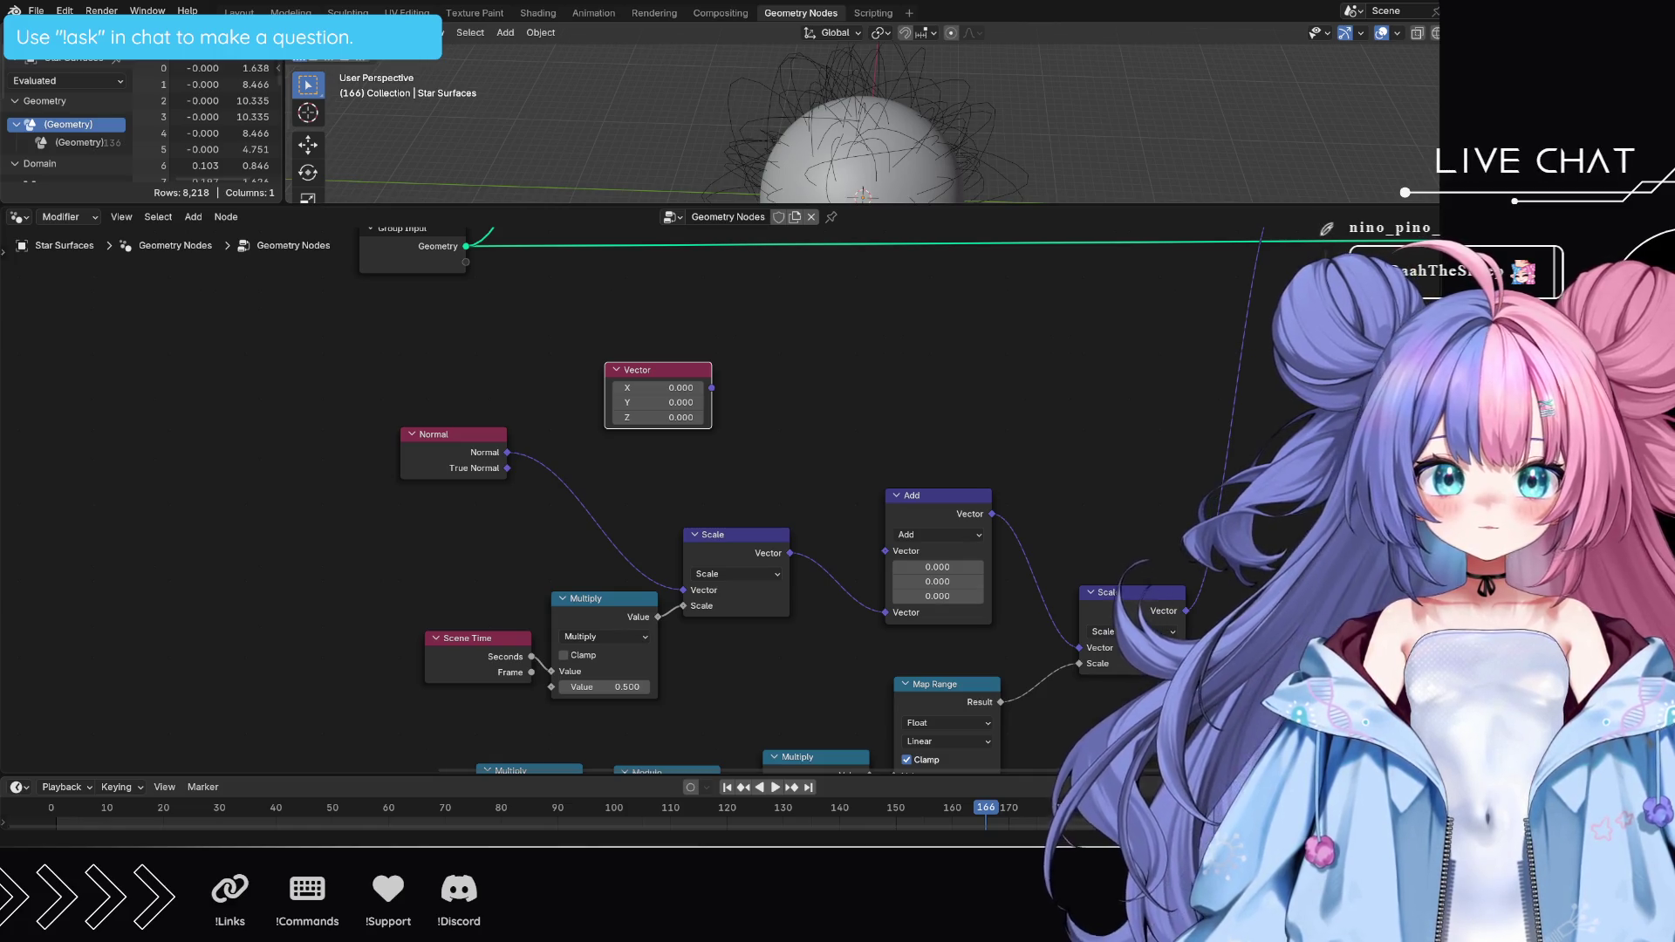
pyautogui.moveTo(1268, 701); pyautogui.dragTo(1279, 532, button='middle')
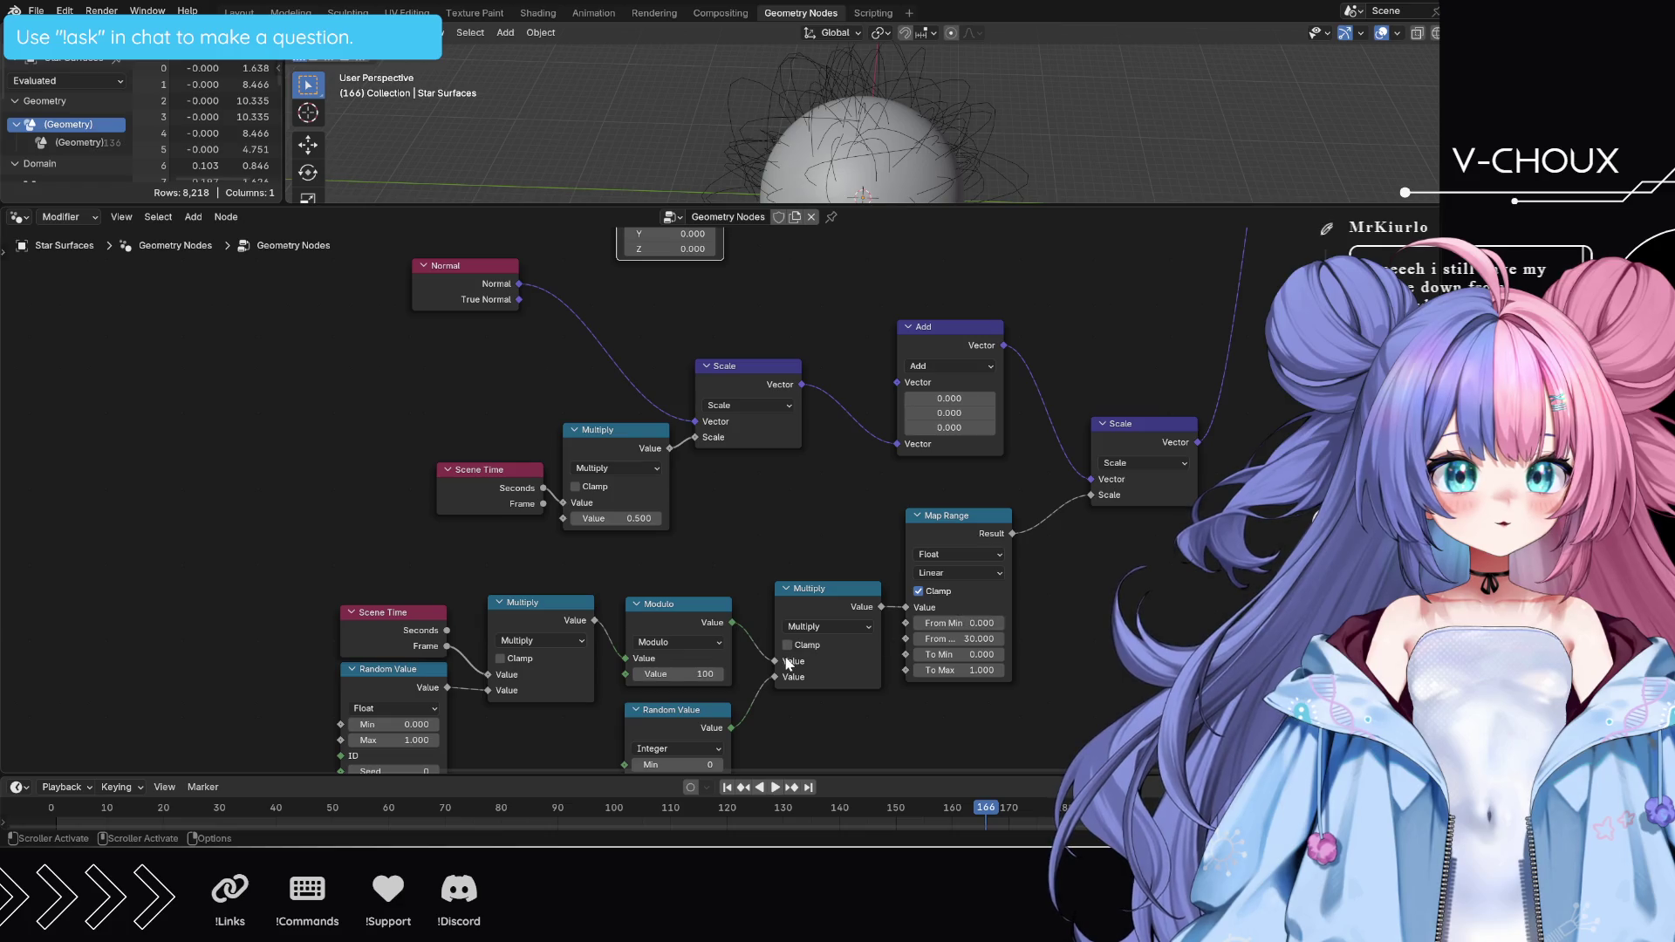
pyautogui.moveTo(1135, 709)
pyautogui.mouseDown(button='middle')
pyautogui.moveTo(1133, 685)
pyautogui.moveTo(1100, 744)
pyautogui.mouseUp(button='middle')
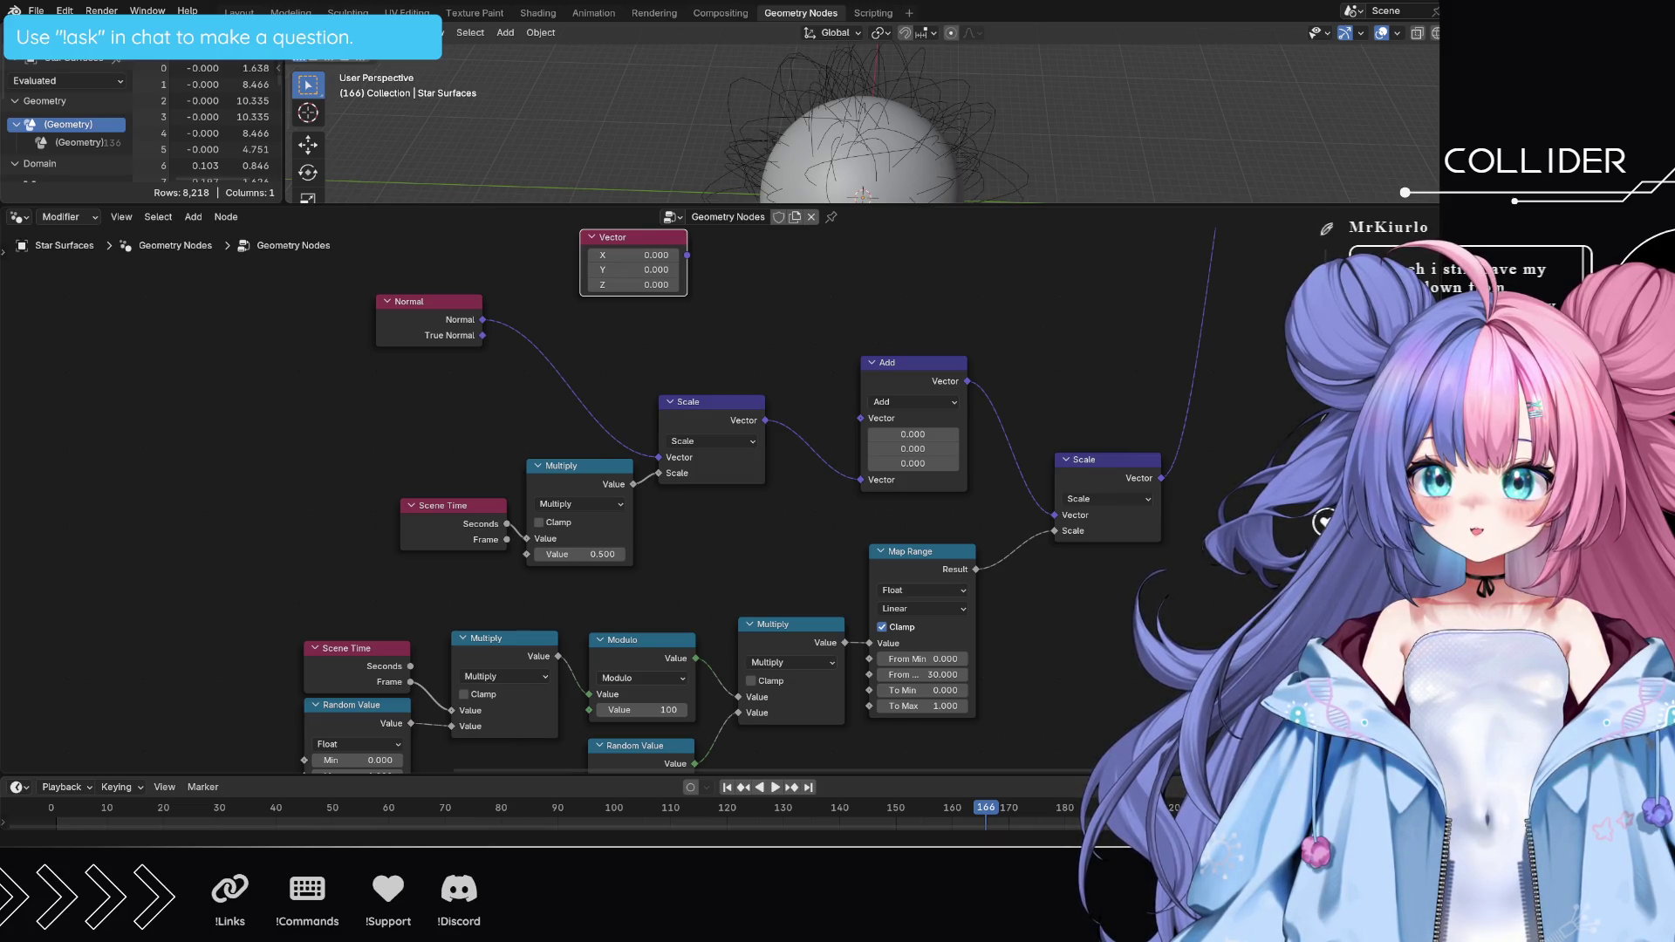
pyautogui.click(1024, 301)
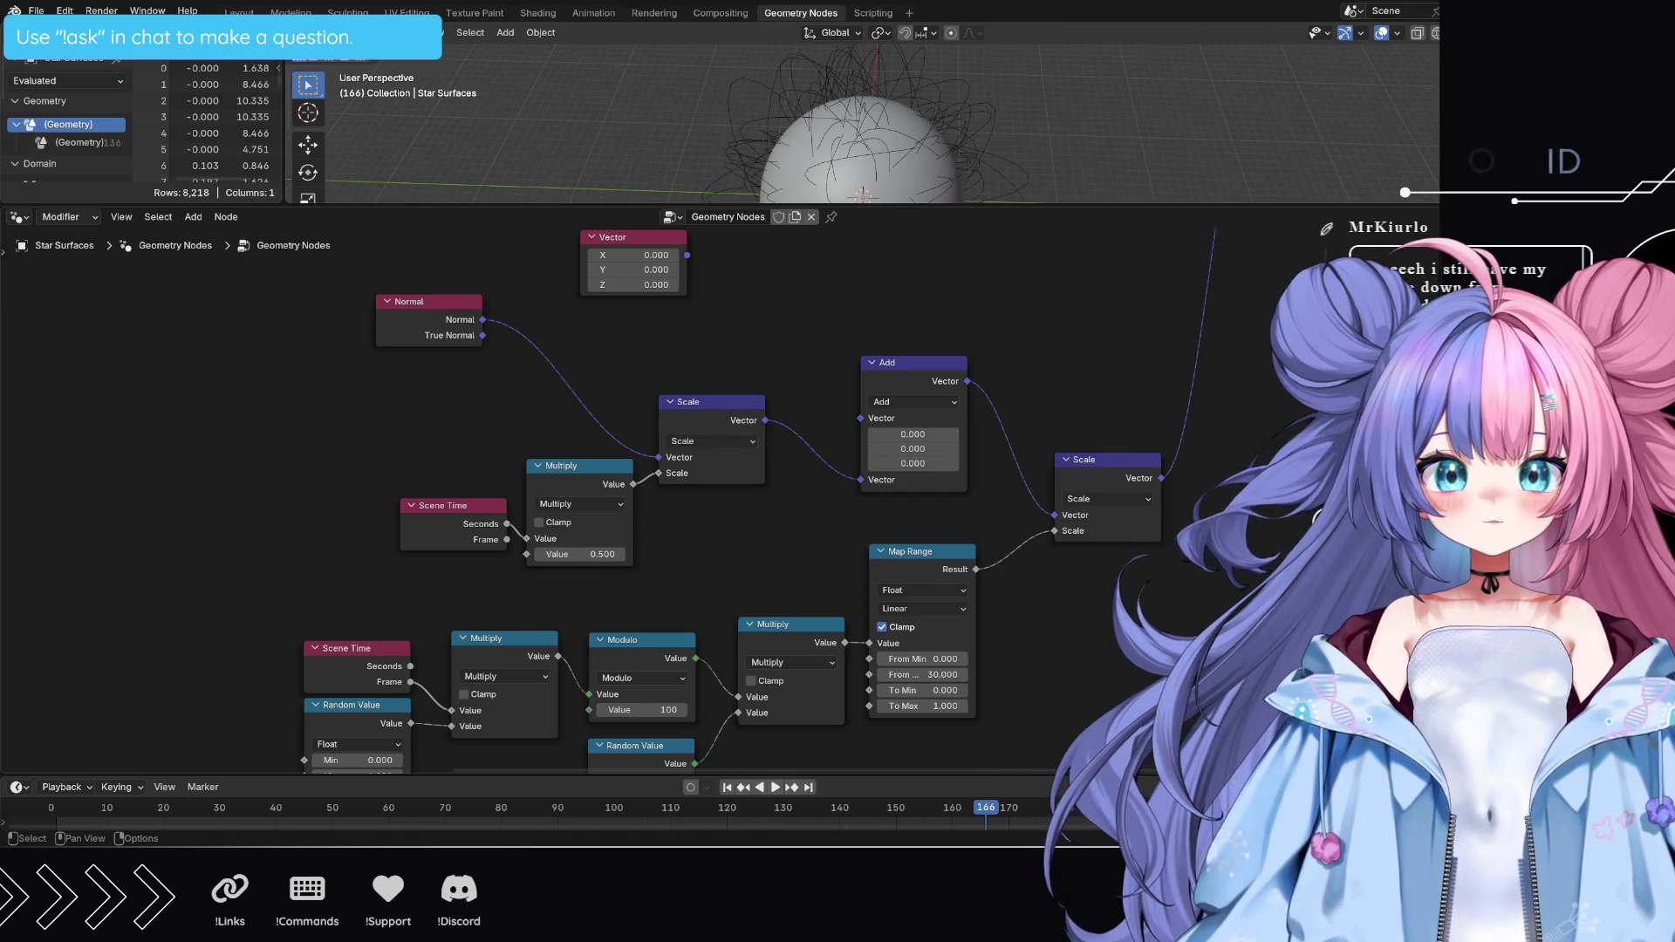
pyautogui.moveTo(687, 255); pyautogui.dragTo(845, 416)
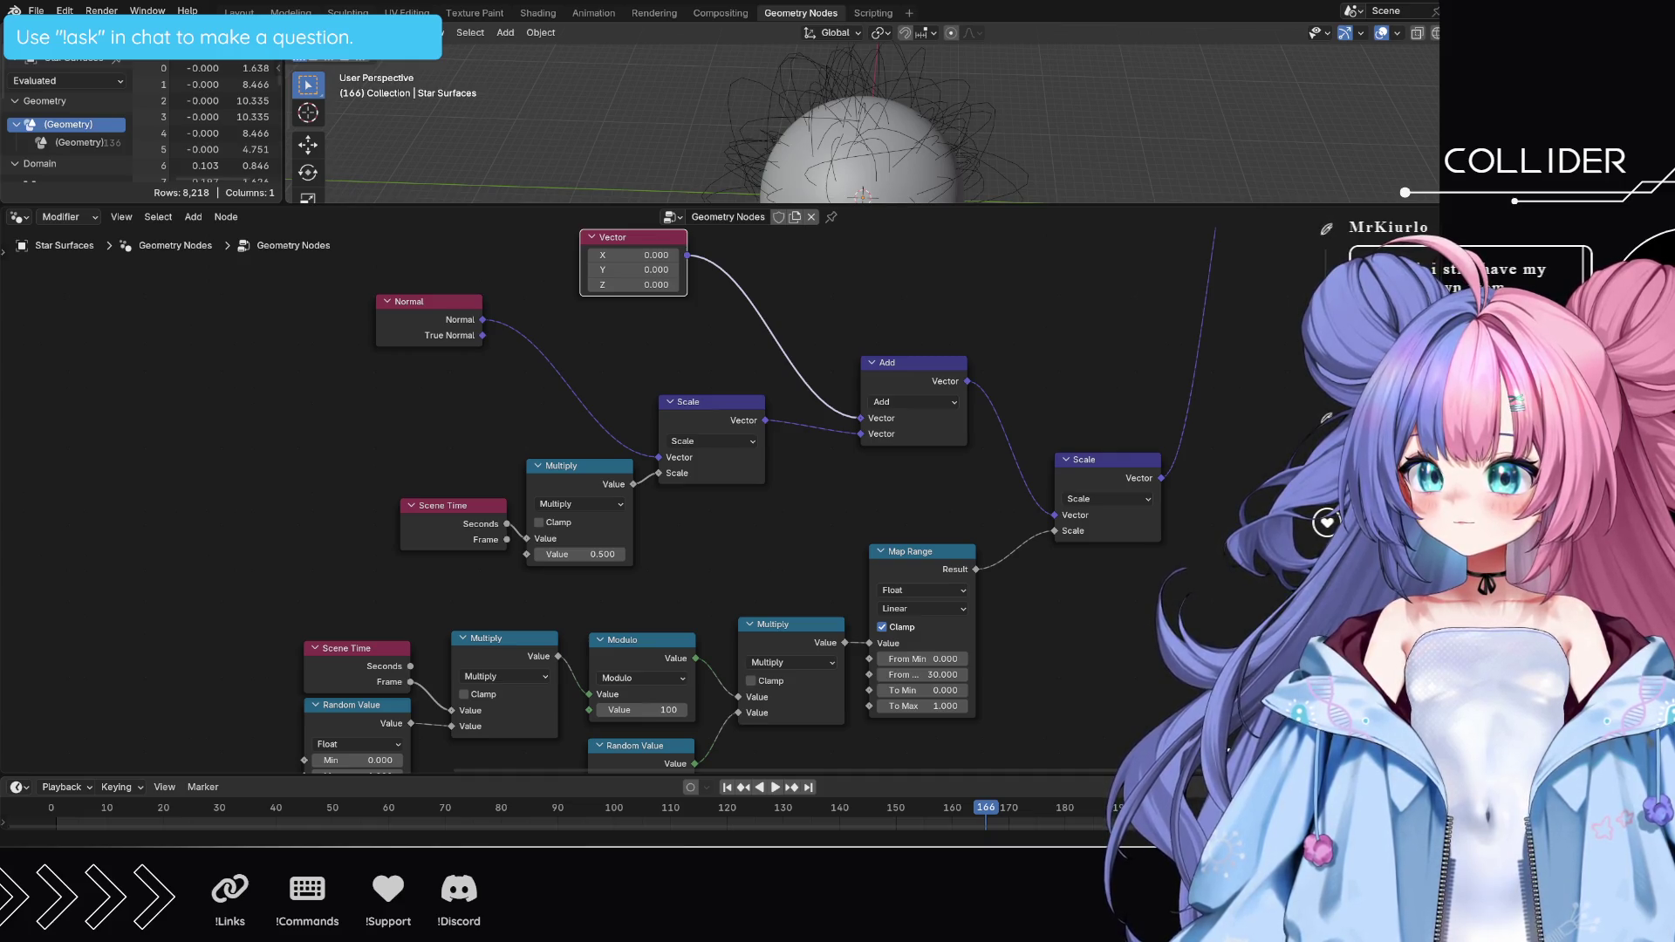
pyautogui.moveTo(1076, 382)
pyautogui.mouseDown(button='middle')
pyautogui.moveTo(1072, 674)
pyautogui.moveTo(1064, 633)
pyautogui.mouseUp(button='middle')
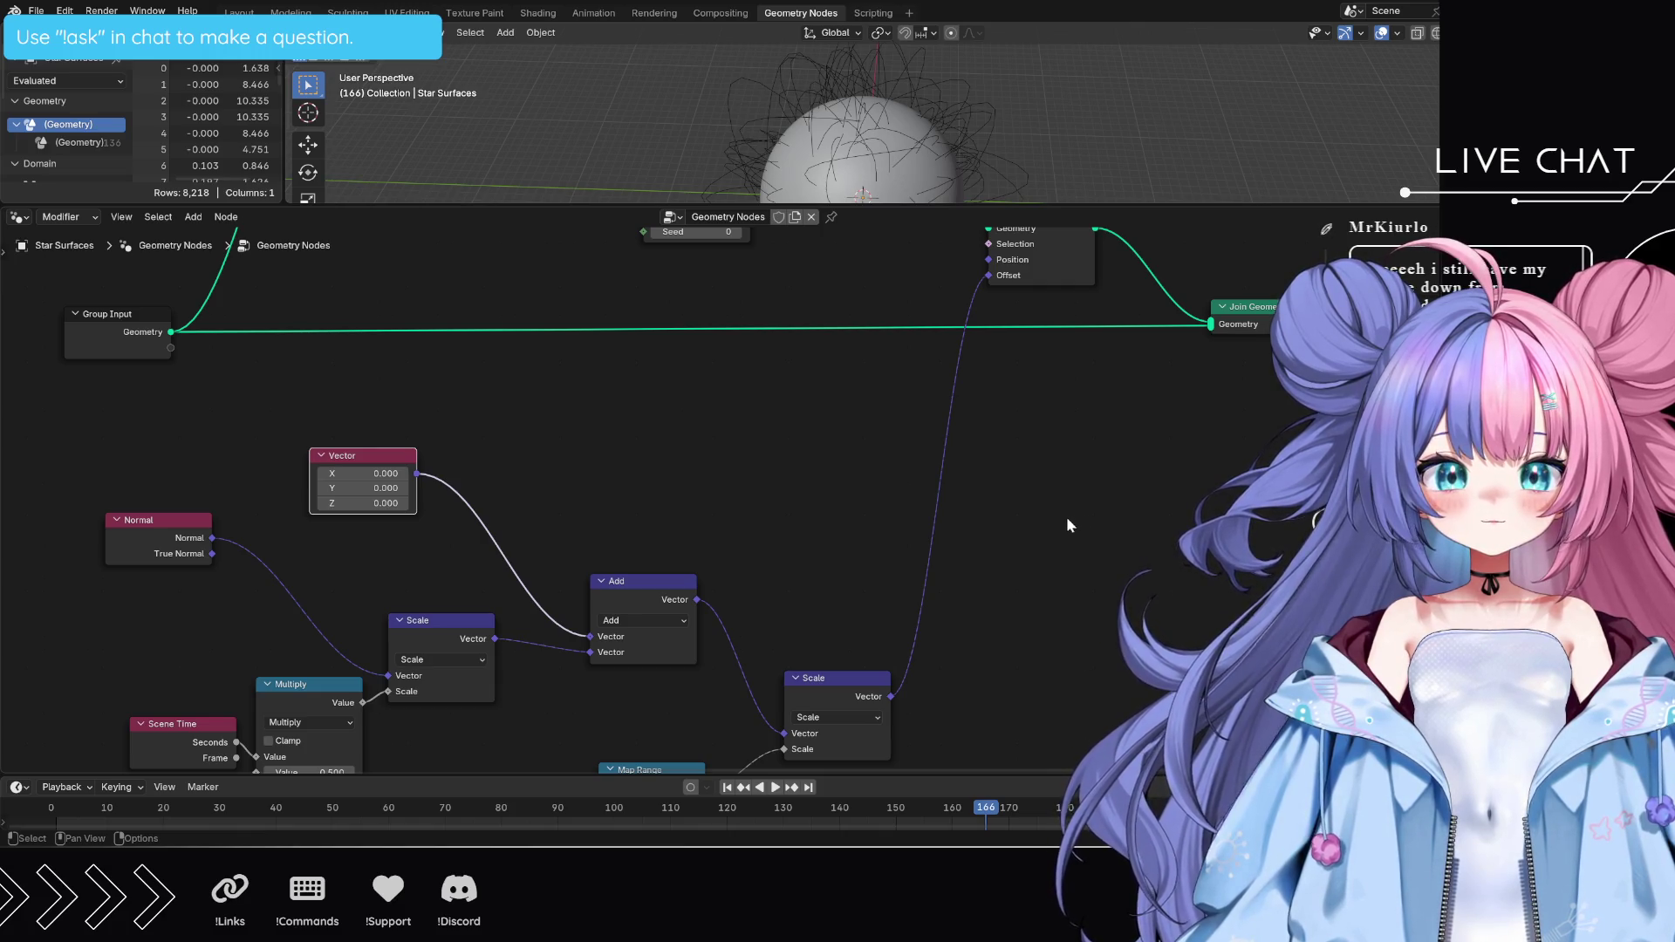
# - Move the animated link from Set Position's Offset to its Position input and make the 3D viewport taller
pyautogui.moveTo(1066, 516)
pyautogui.mouseDown(button='middle')
pyautogui.moveTo(1130, 606)
pyautogui.moveTo(1112, 619)
pyautogui.mouseUp(button='middle')
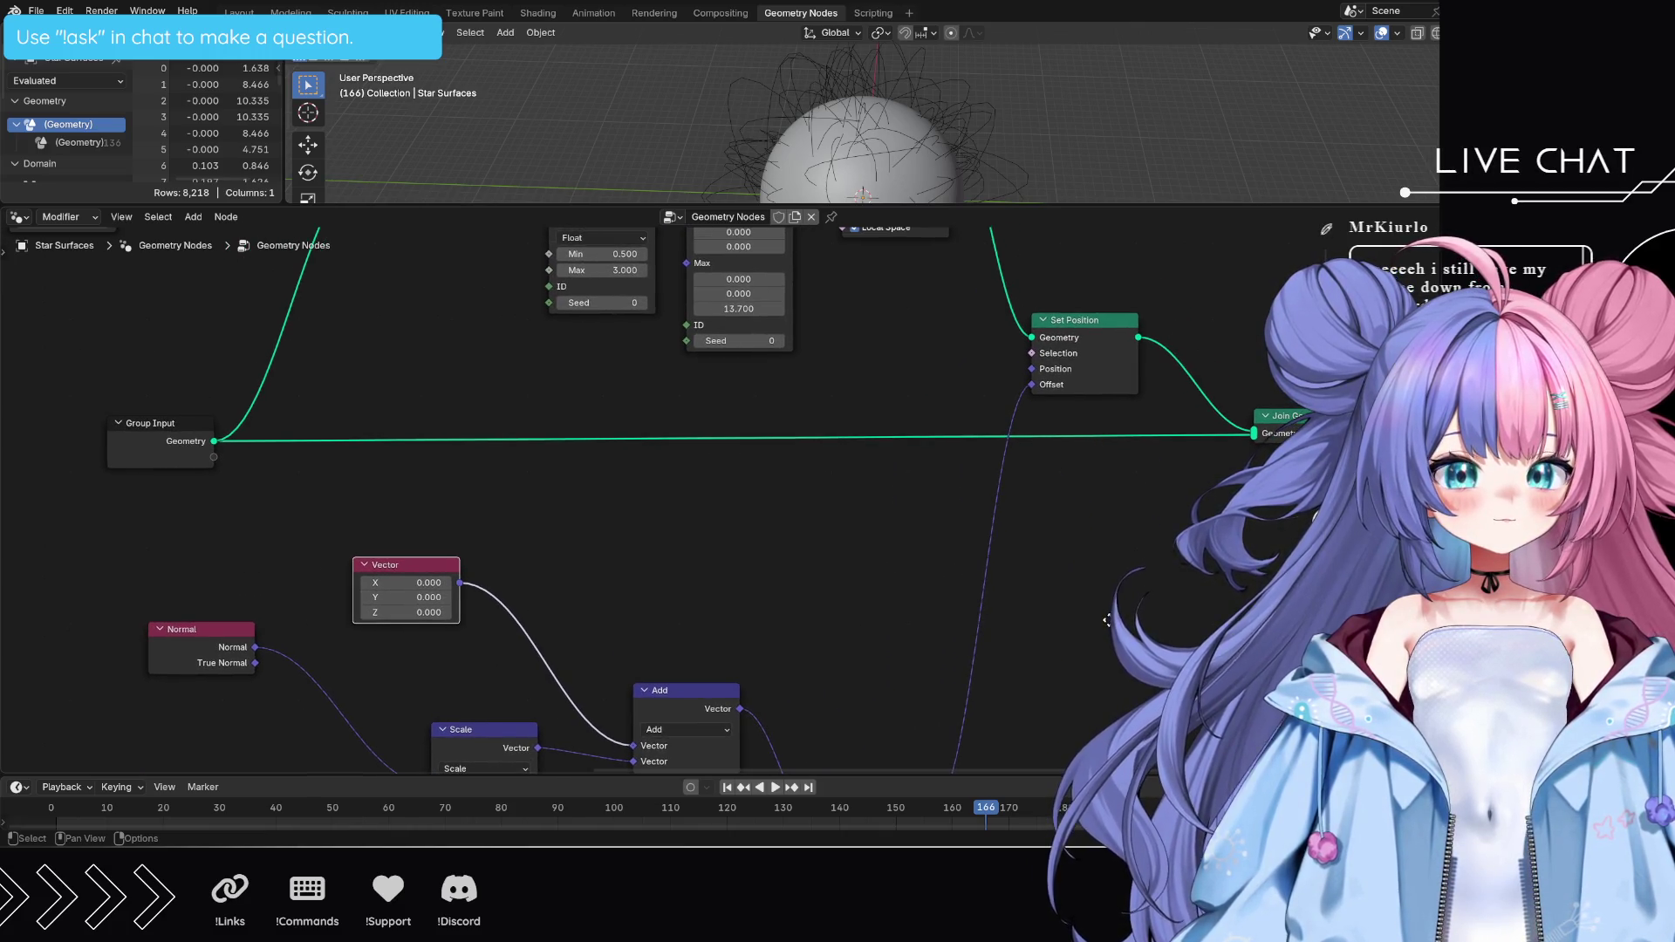
pyautogui.moveTo(1032, 385); pyautogui.dragTo(1032, 369)
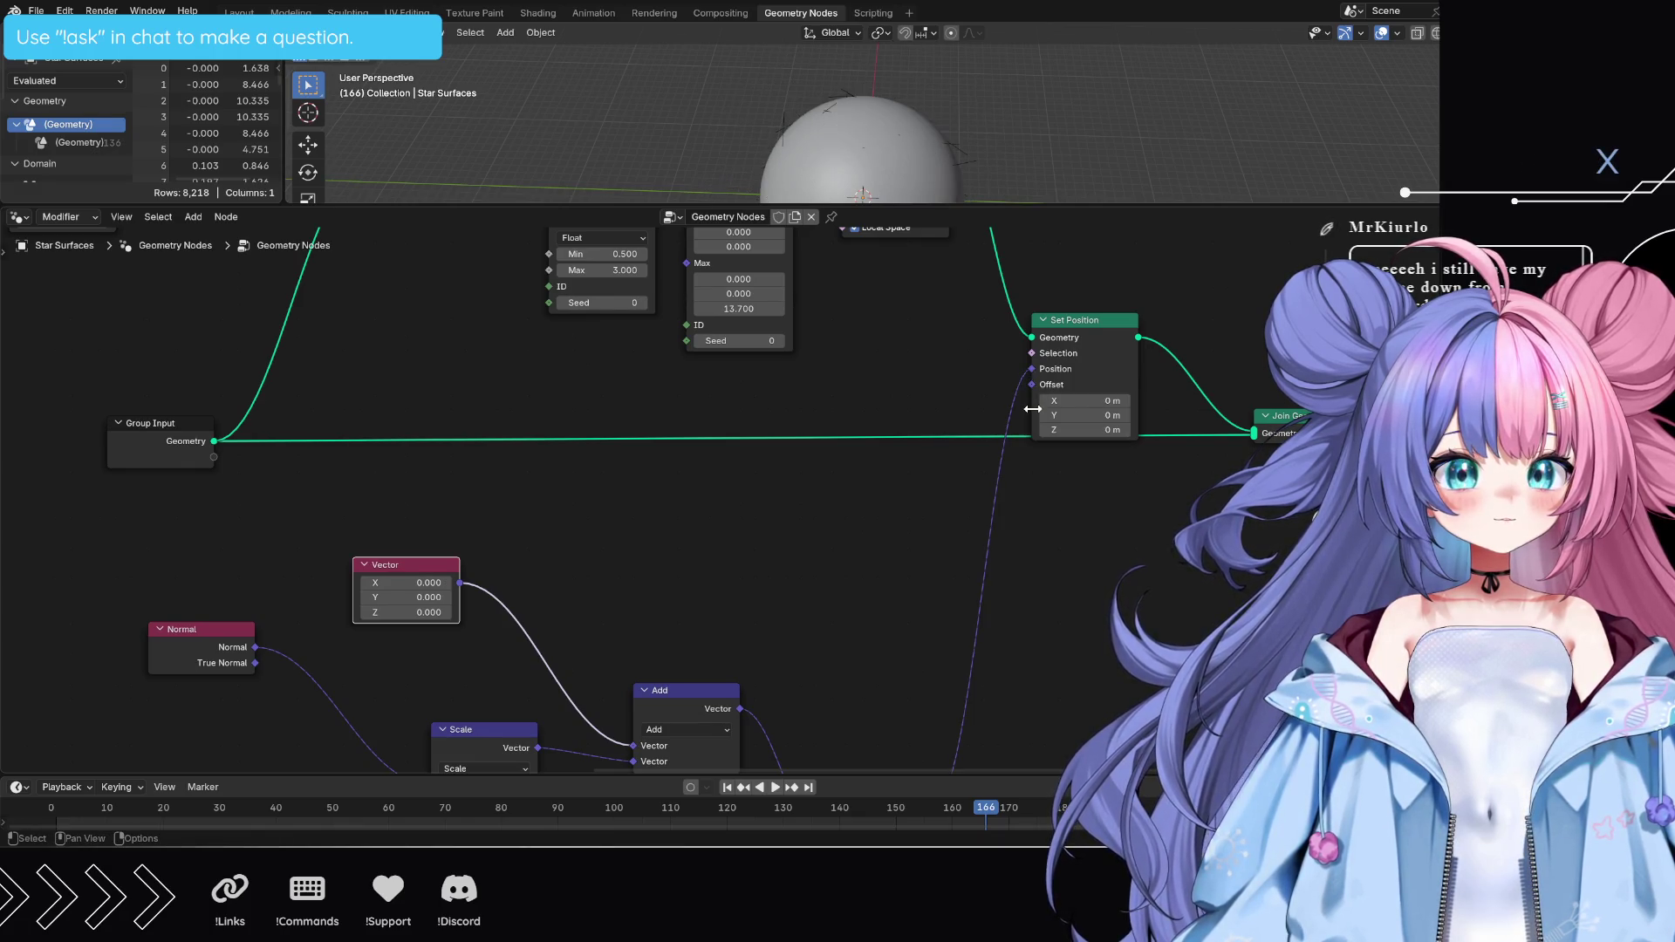
pyautogui.scroll(-3, 1111, 522)
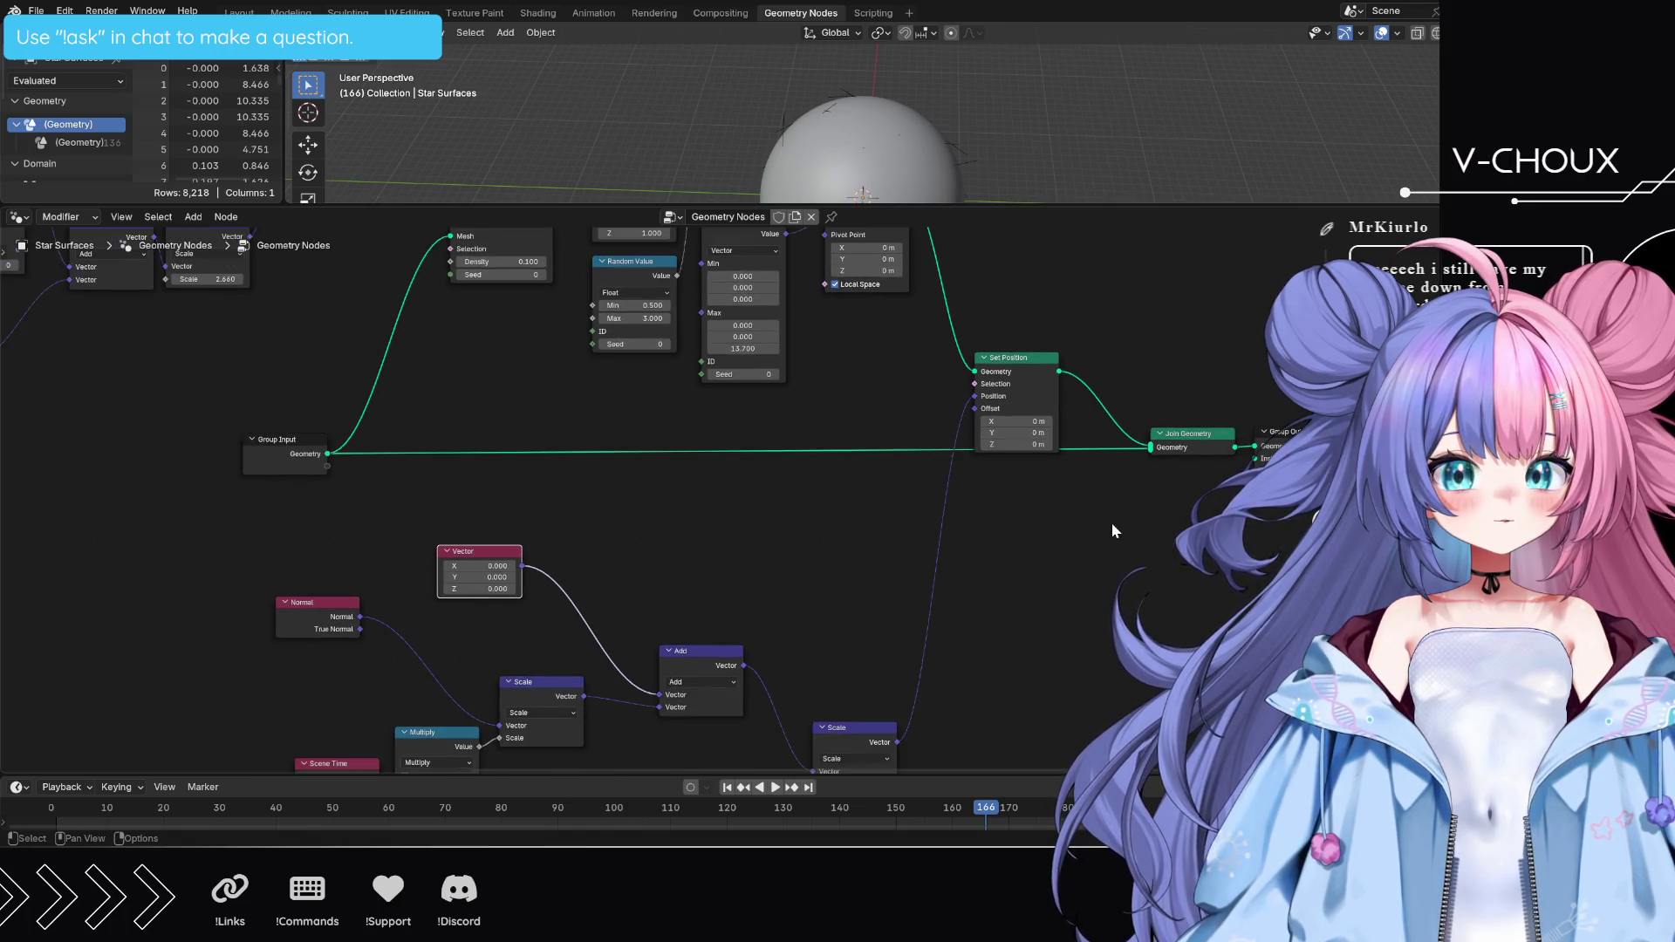
pyautogui.scroll(-1, 1107, 637)
pyautogui.scroll(-1, 1058, 615)
pyautogui.scroll(-1, 1069, 583)
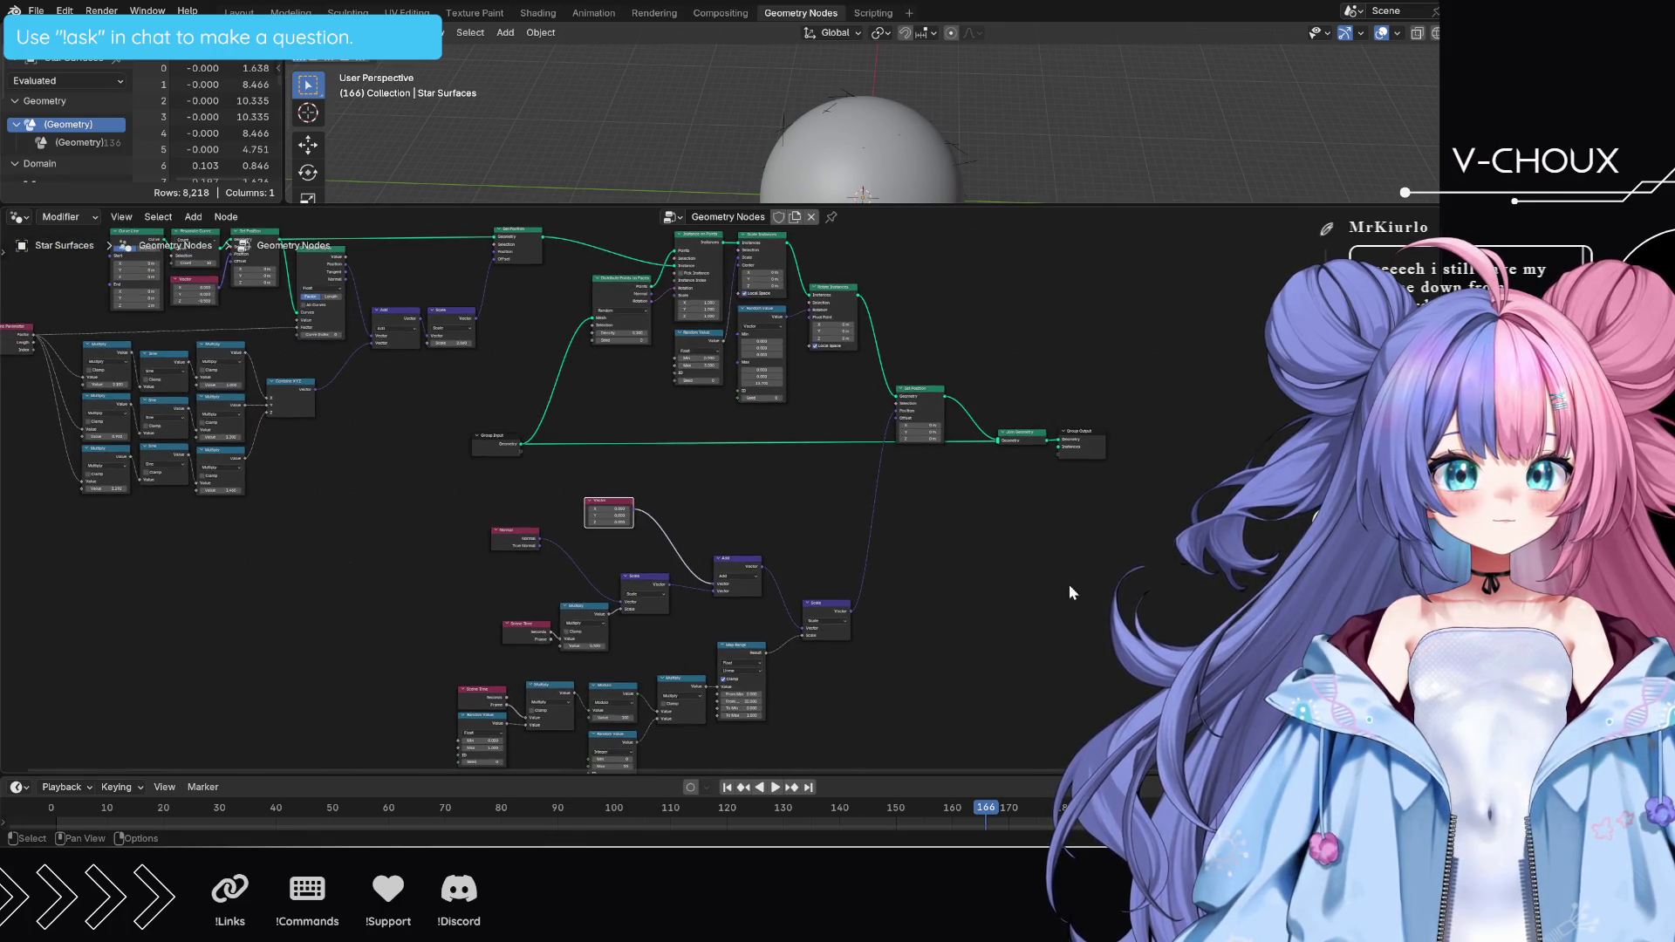
pyautogui.moveTo(1001, 205)
pyautogui.mouseDown()
pyautogui.moveTo(1001, 434)
pyautogui.moveTo(1029, 319)
pyautogui.moveTo(1020, 256)
pyautogui.mouseUp()
# - Reroute the animated link on Set Position and disconnect its Offset input, leaving Offset at 0 m
pyautogui.scroll(3, 918, 511)
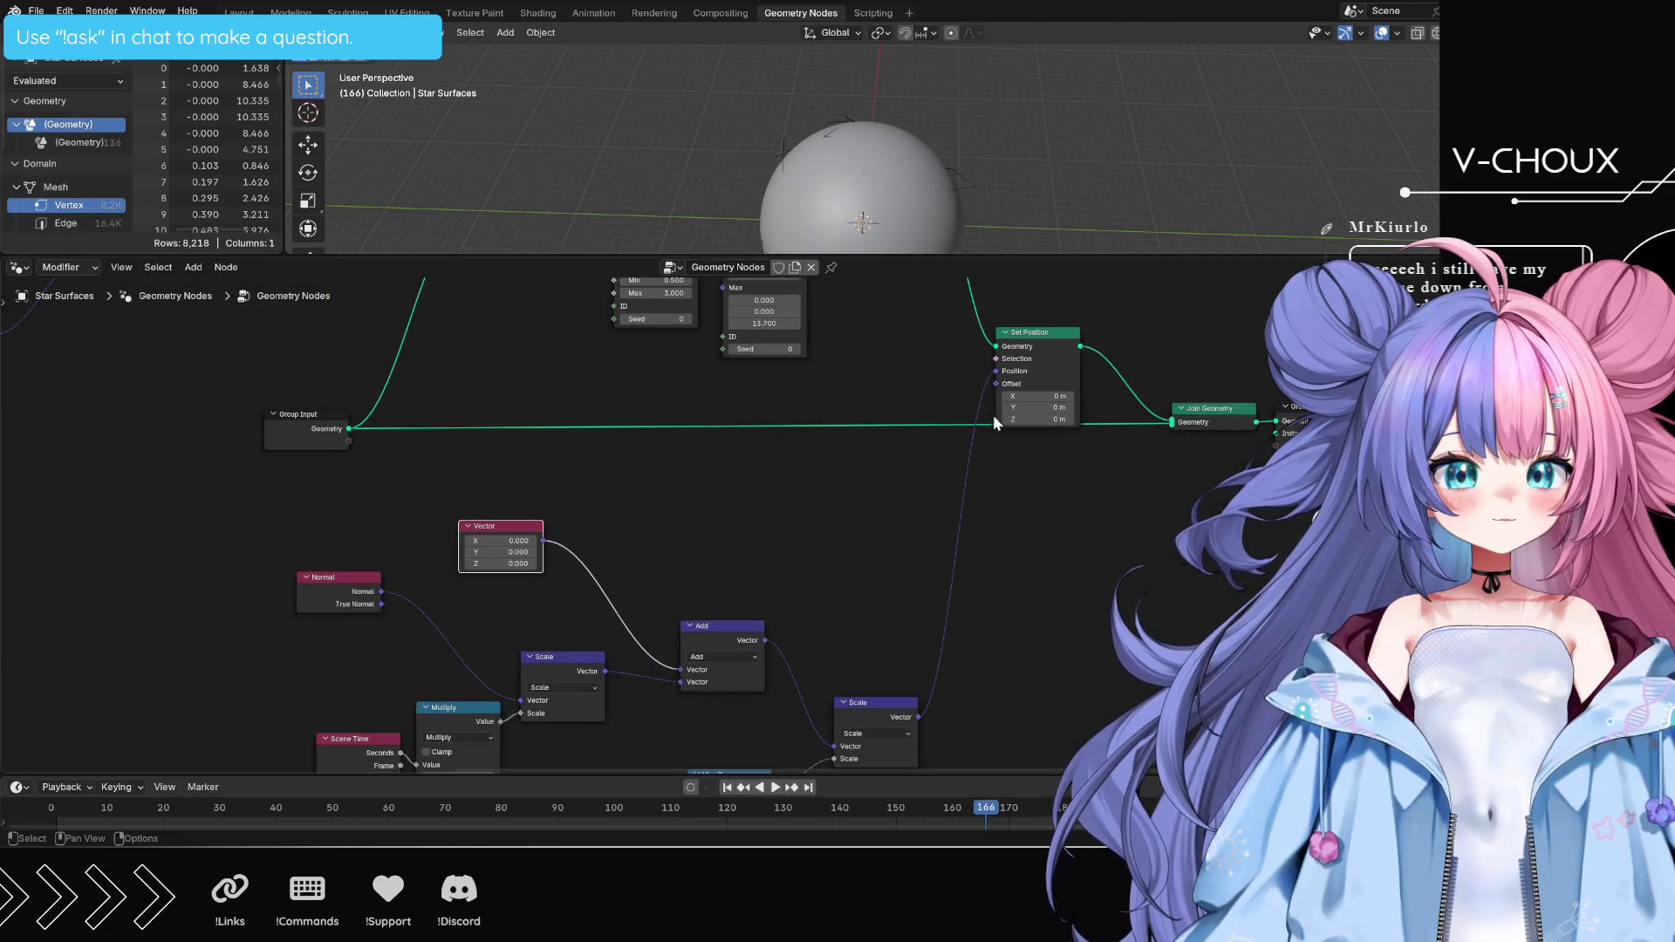
pyautogui.moveTo(996, 383); pyautogui.dragTo(996, 384)
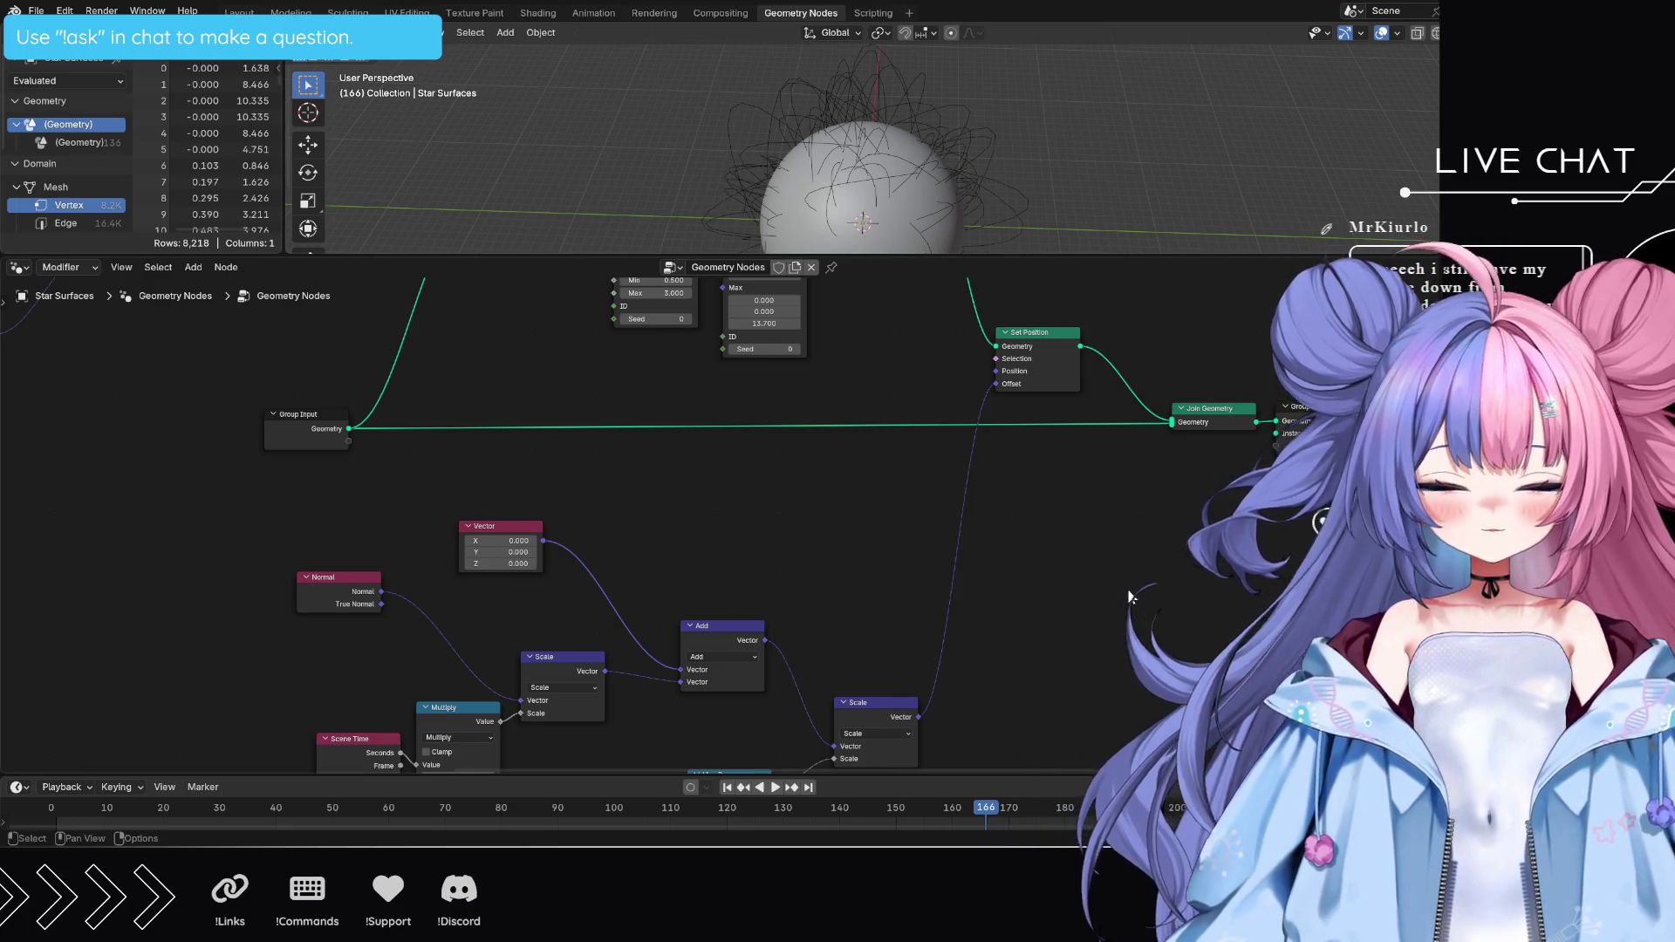
pyautogui.moveTo(986, 550)
pyautogui.keyDown('ctrl'); pyautogui.mouseDown(button='right')
pyautogui.moveTo(920, 547)
pyautogui.moveTo(907, 567)
pyautogui.mouseUp(button='right'); pyautogui.keyUp('ctrl')
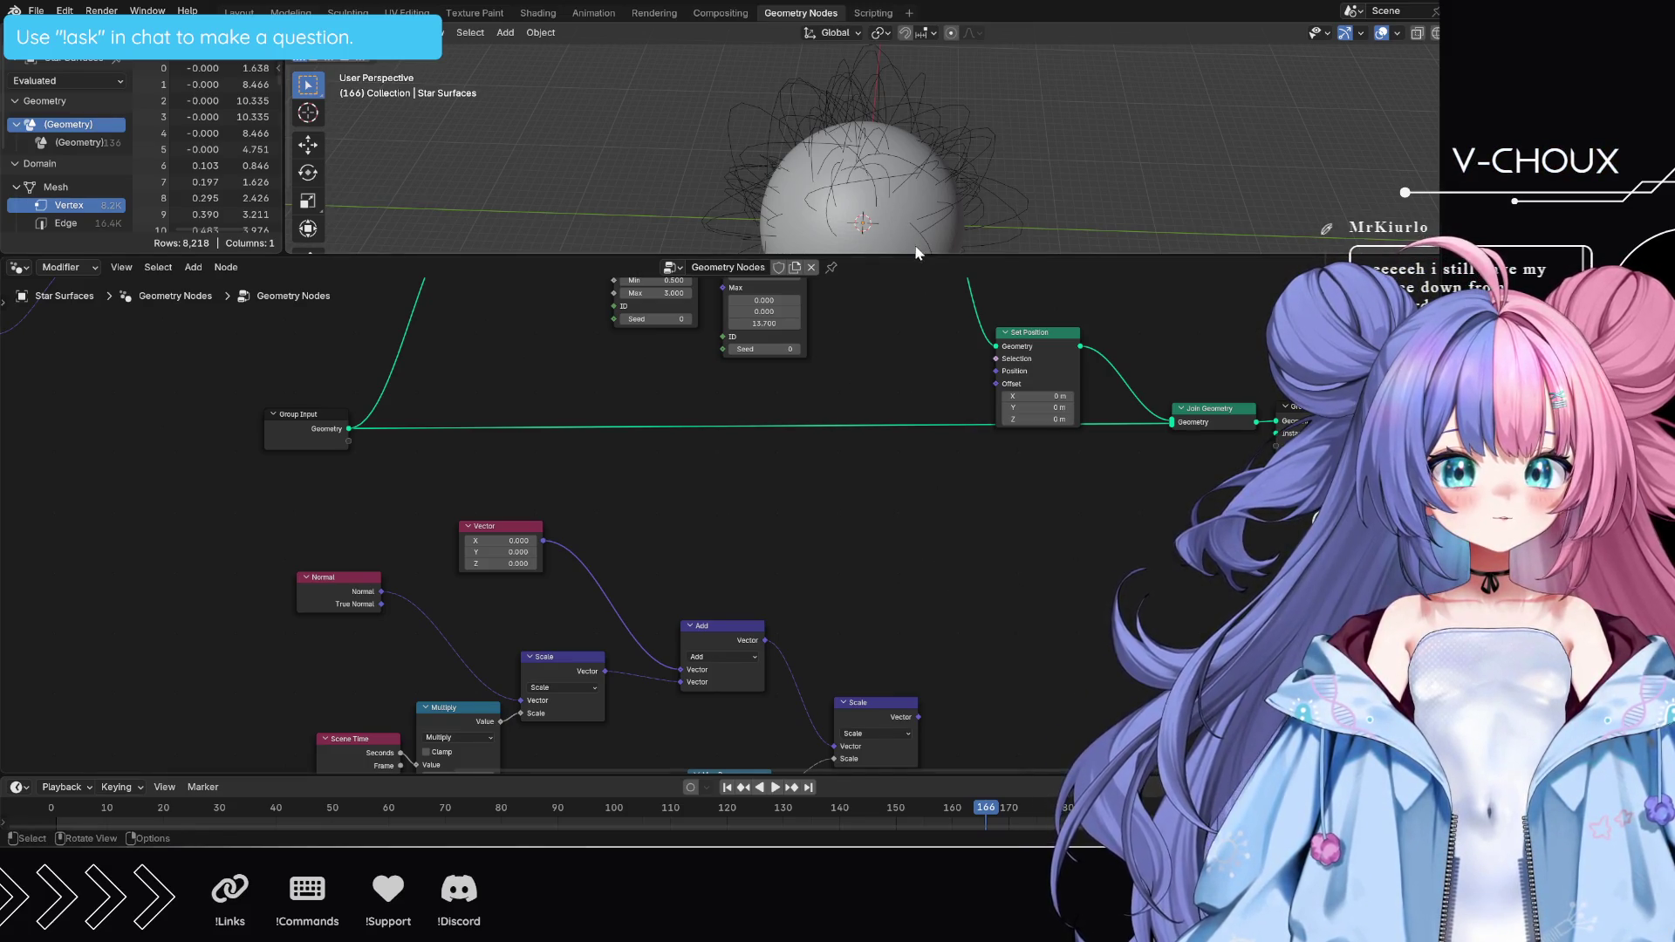
# - Resize the 3D view and node editor, and reconnect the Scale output to Set Position's Offset
pyautogui.moveTo(916, 253); pyautogui.dragTo(917, 558)
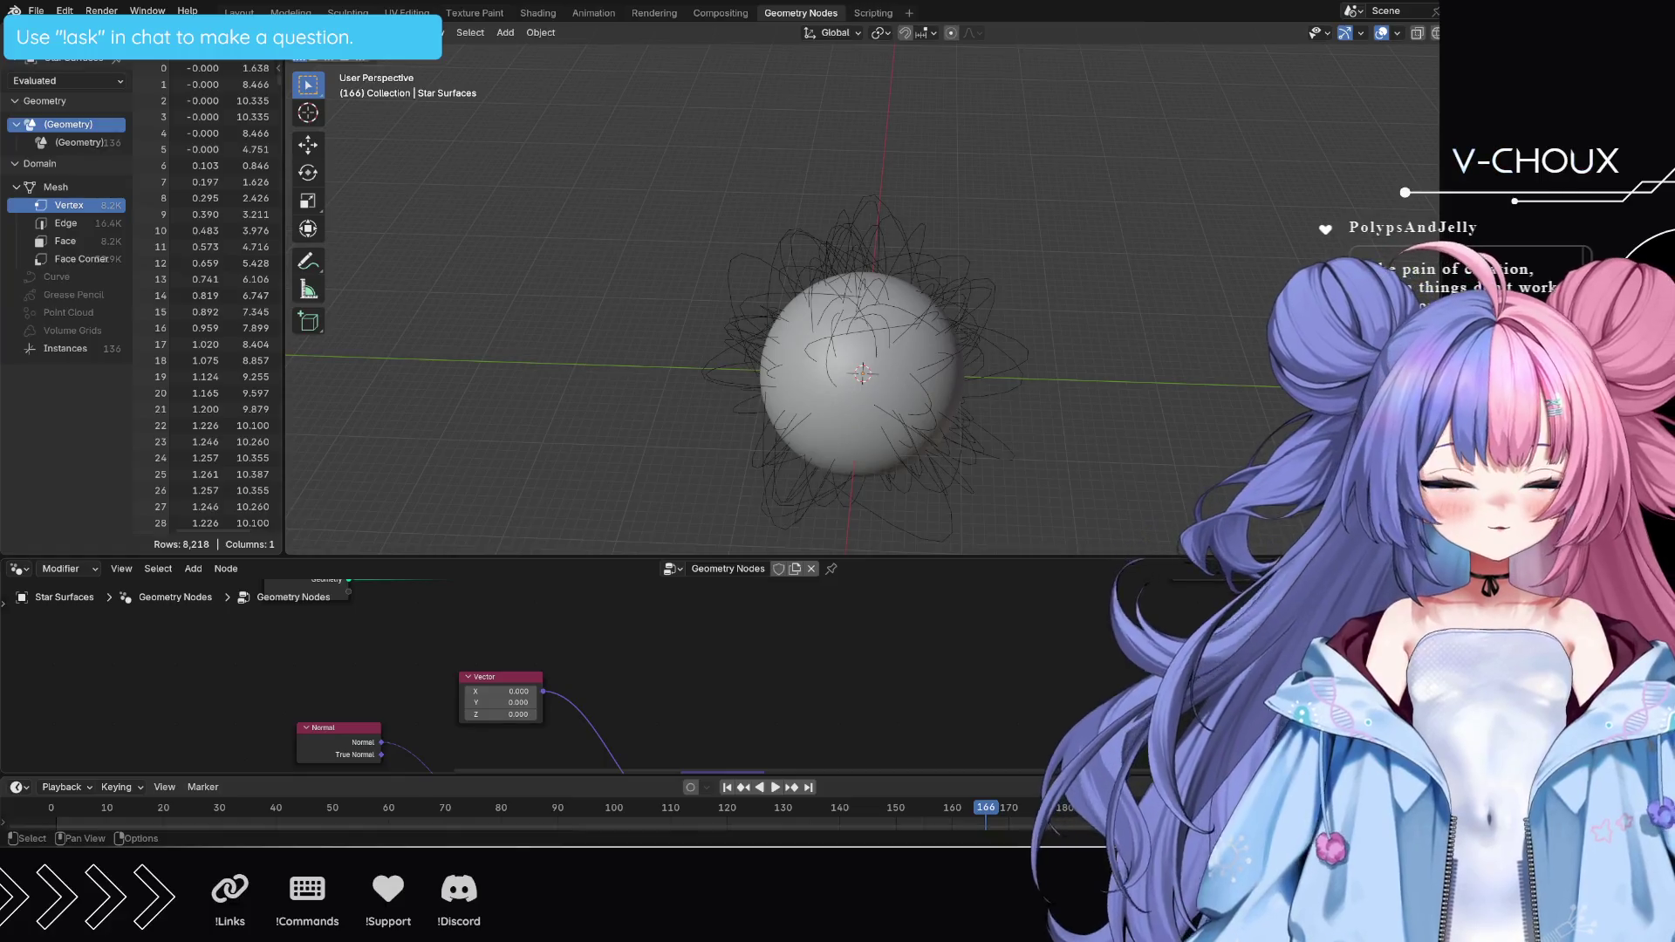
pyautogui.moveTo(849, 559); pyautogui.dragTo(849, 70)
pyautogui.moveTo(1036, 608)
pyautogui.mouseDown(button='middle')
pyautogui.moveTo(1088, 384)
pyautogui.moveTo(1098, 511)
pyautogui.mouseUp(button='middle')
pyautogui.moveTo(981, 533)
pyautogui.mouseDown()
pyautogui.moveTo(1061, 323)
pyautogui.moveTo(1050, 191)
pyautogui.moveTo(1051, 205)
pyautogui.mouseUp()
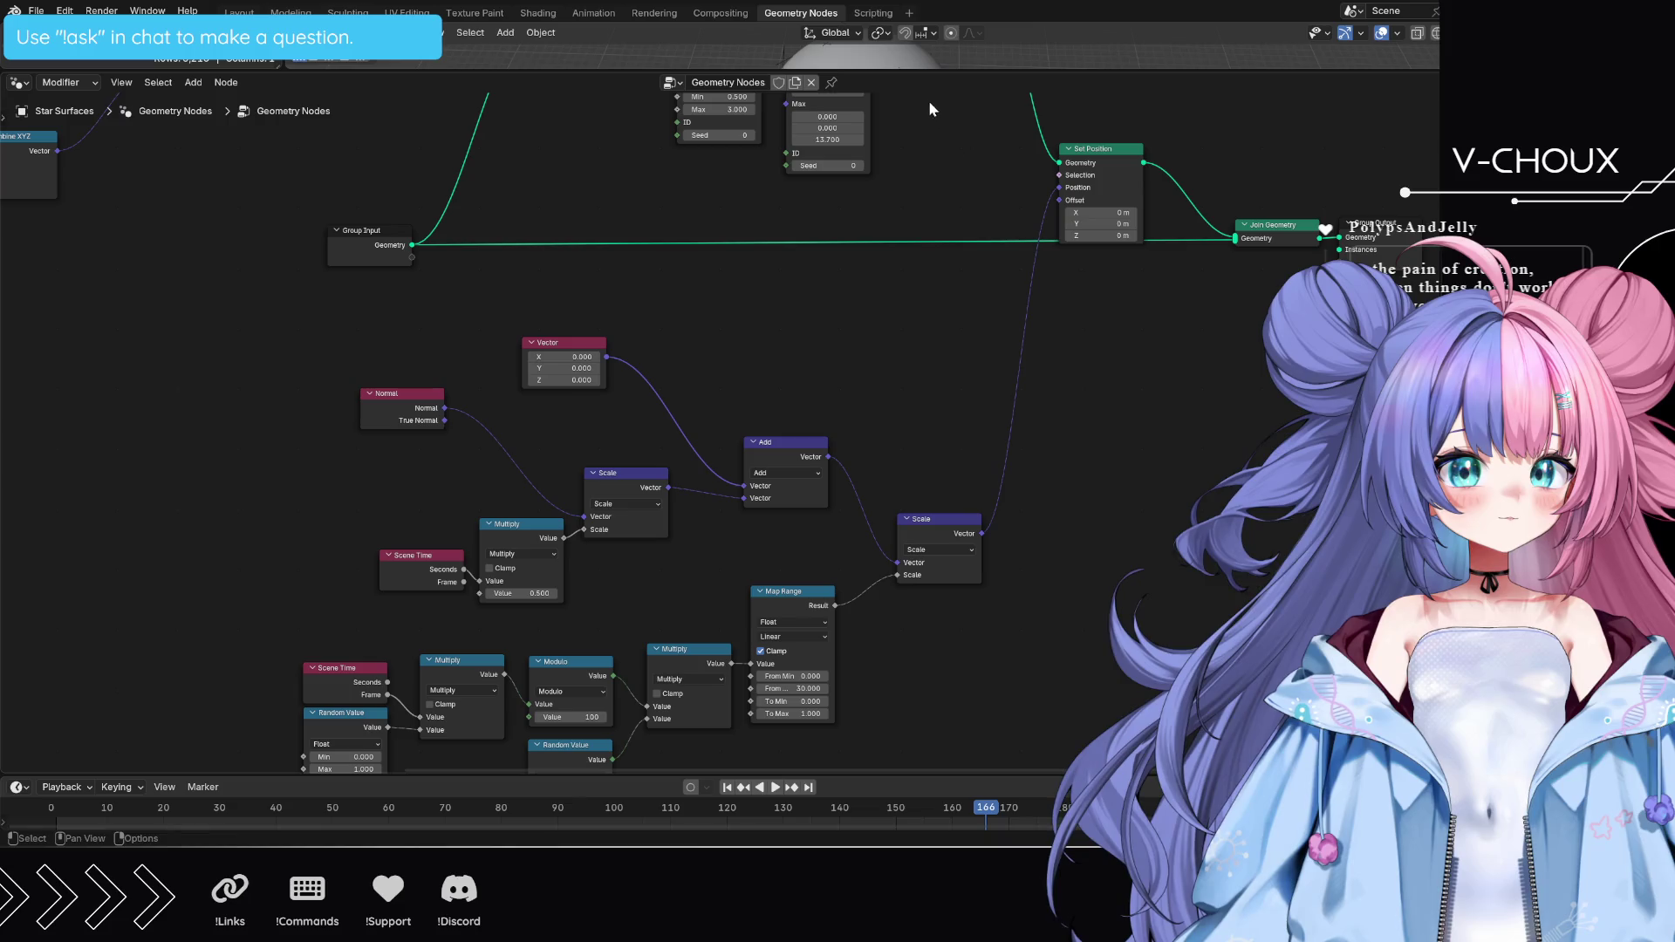
# - Enlarge the 3D view to inspect the spiky sphere, then hide the side panels to widen it
pyautogui.moveTo(942, 73); pyautogui.dragTo(946, 440)
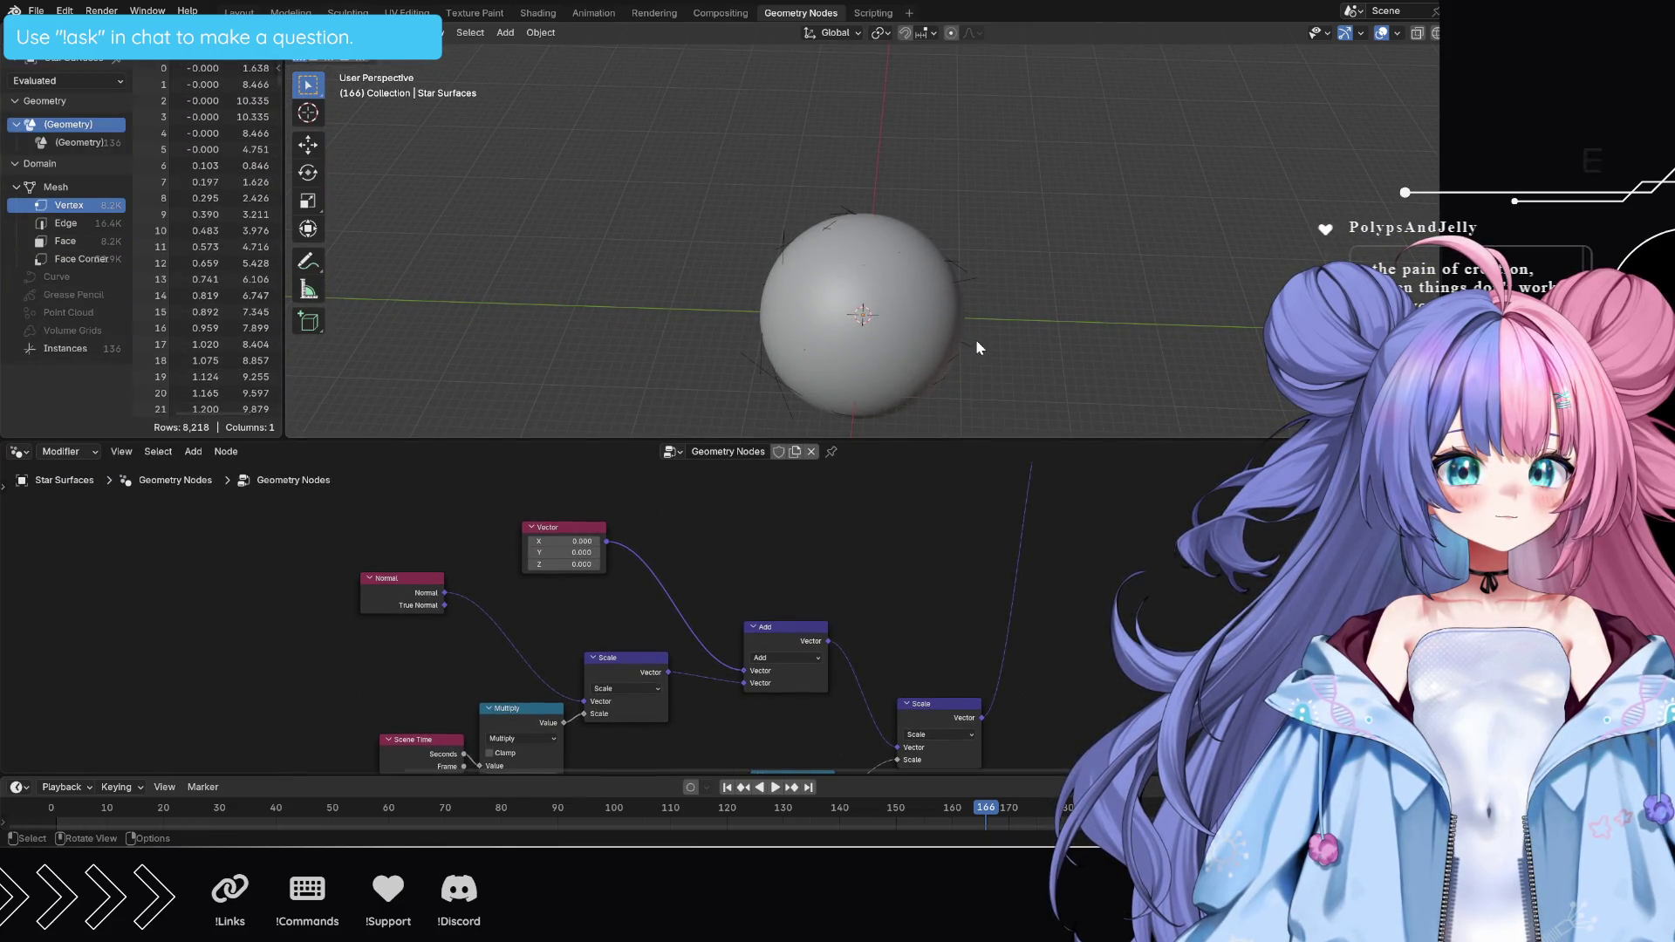
pyautogui.click(975, 347)
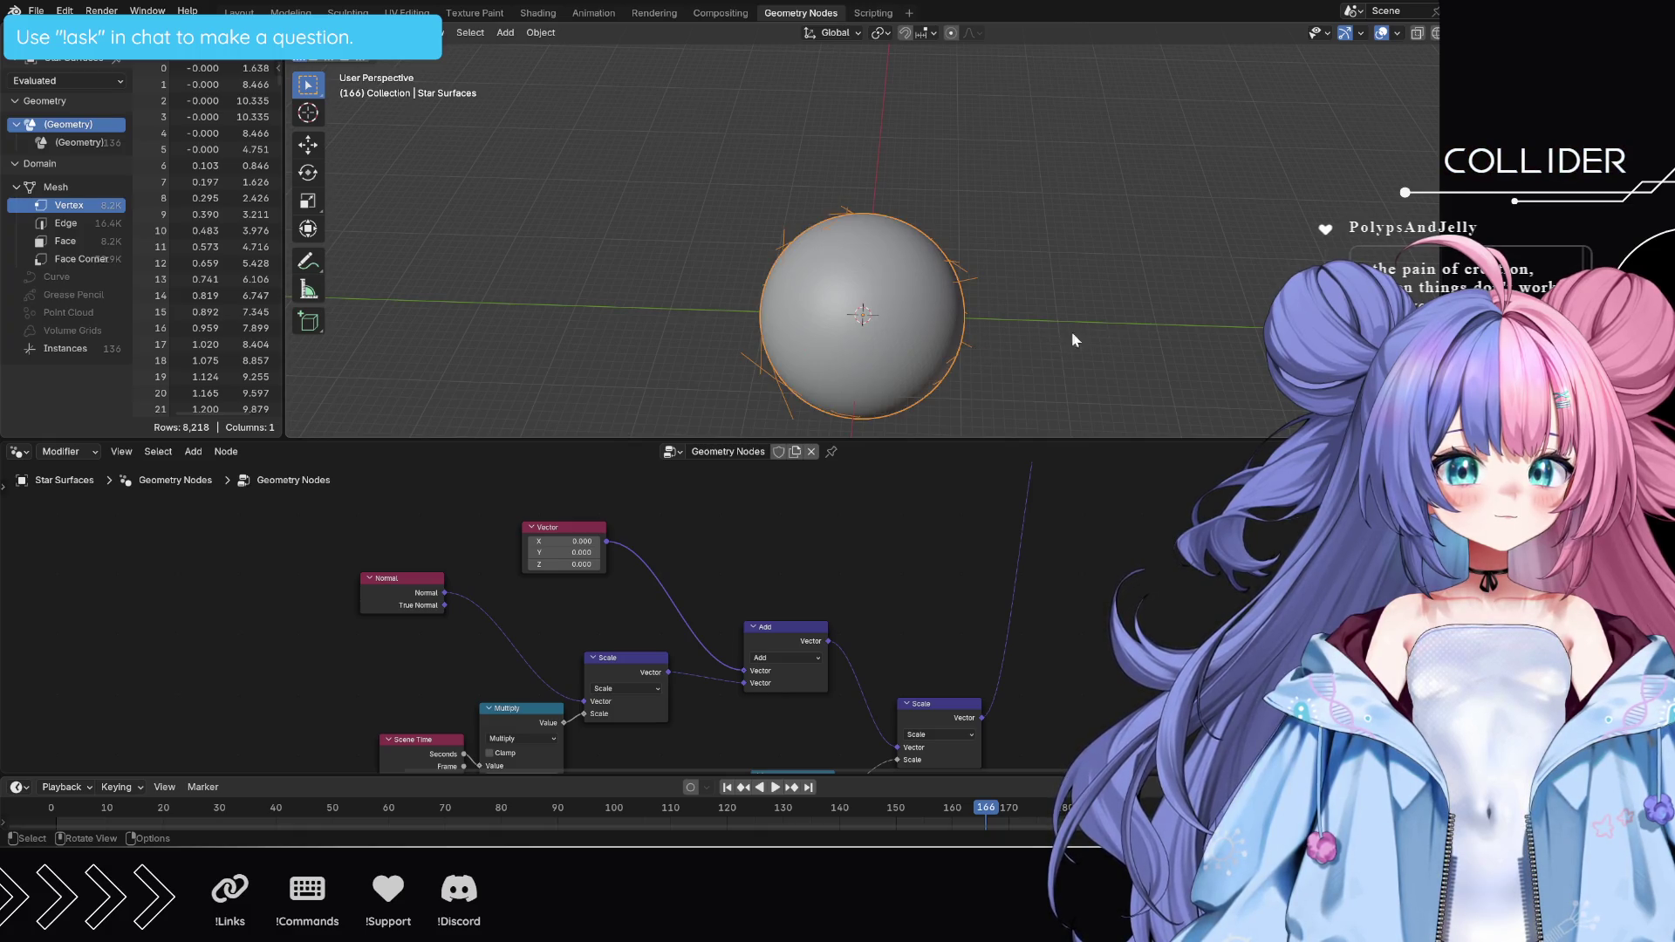
pyautogui.moveTo(1439, 218); pyautogui.dragTo(1018, 219)
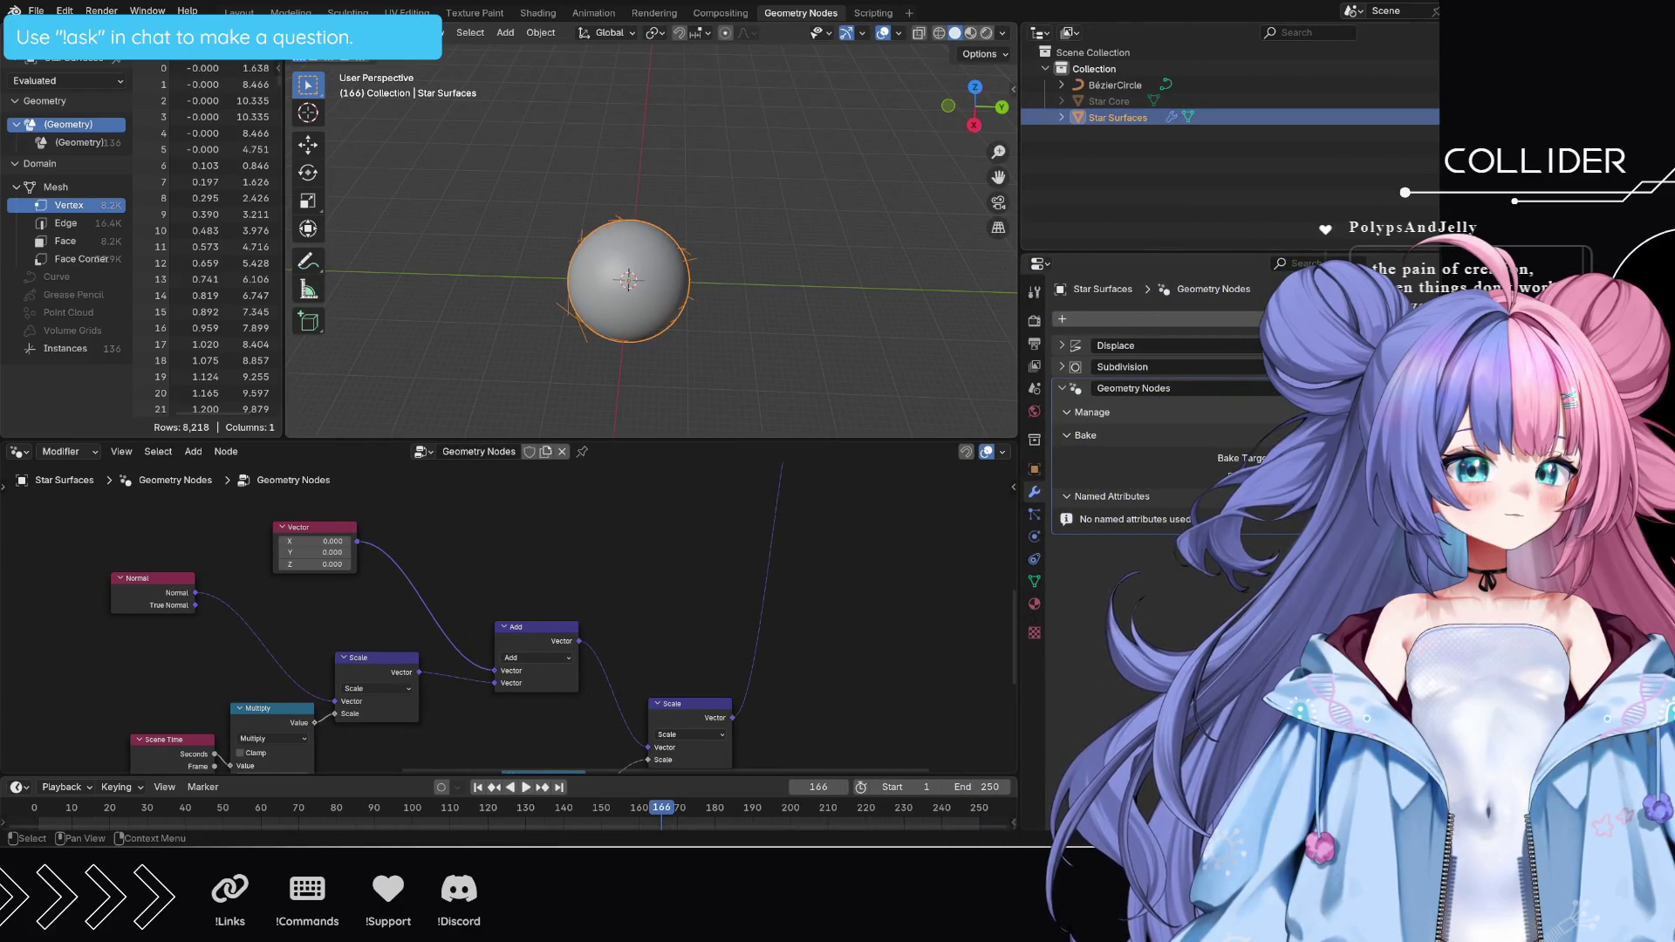
pyautogui.hotkey('alt', 'a')
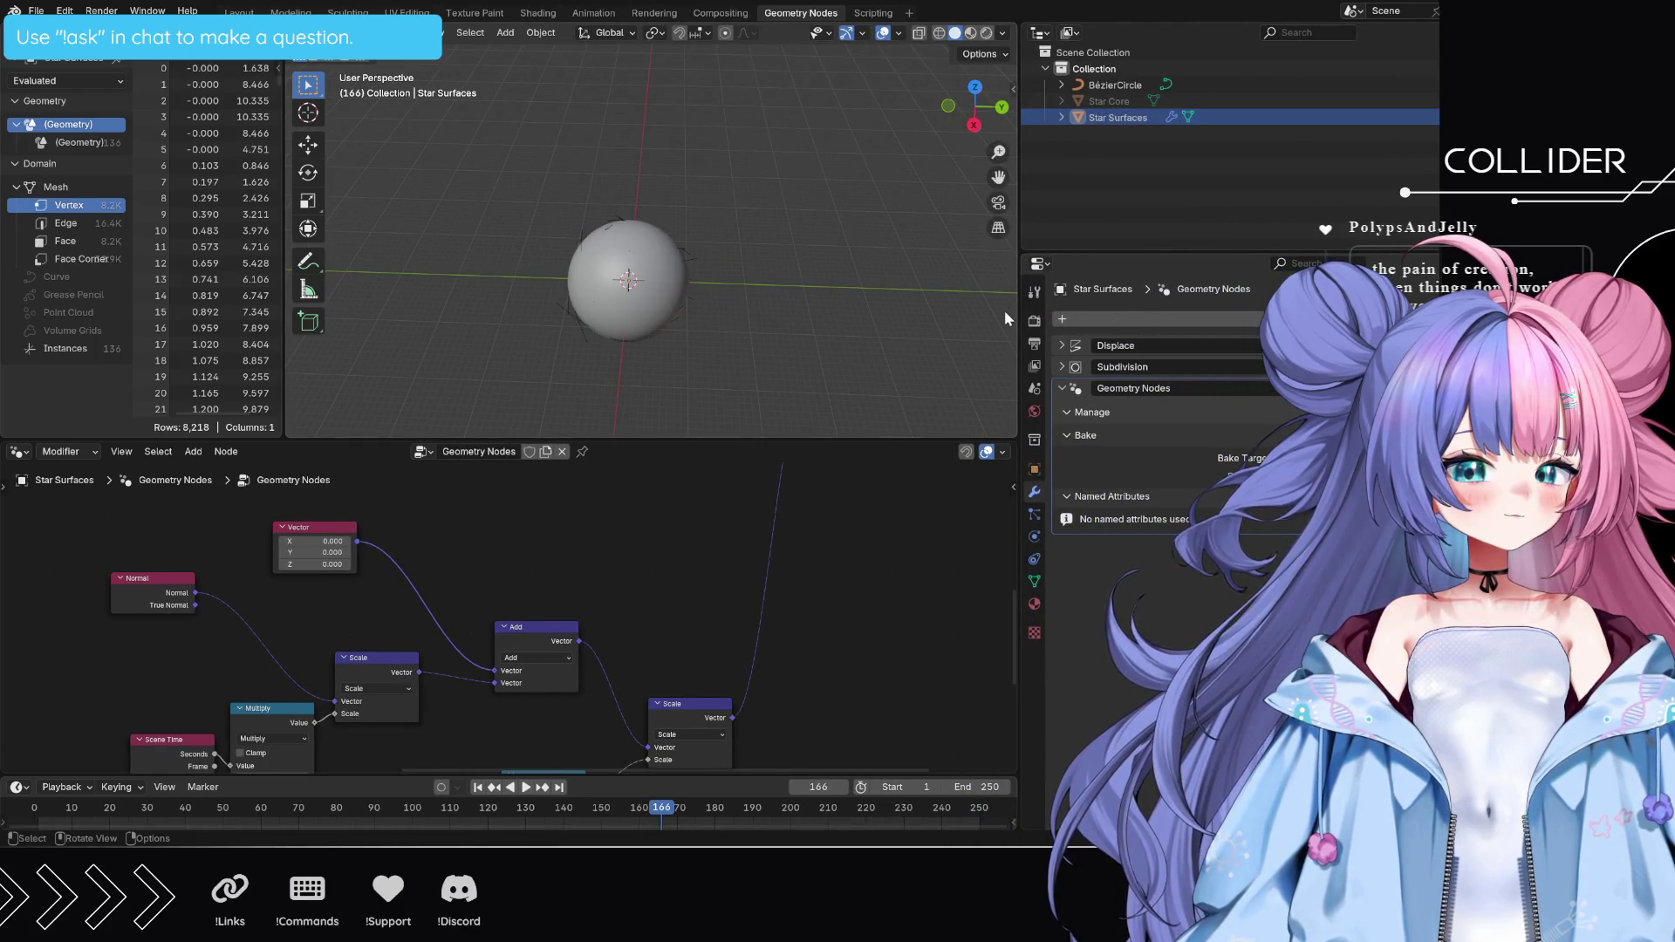
pyautogui.moveTo(1018, 318); pyautogui.dragTo(1514, 317)
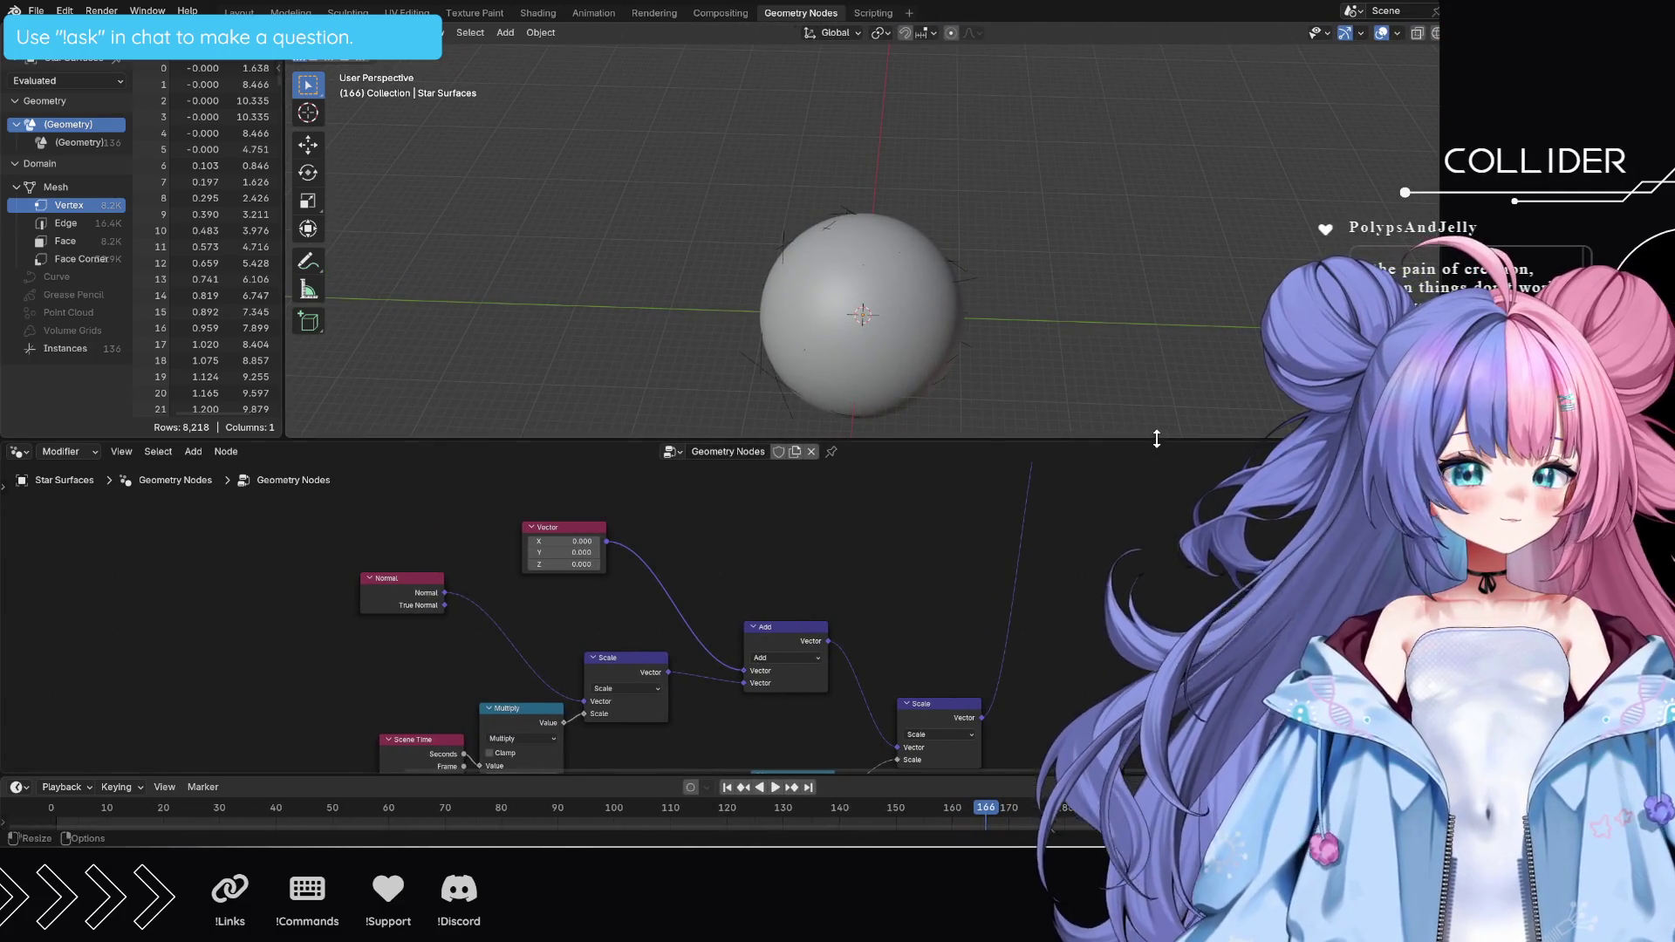
# - Give the node editor more room and link the Scale vector output into Set Position's Offset
pyautogui.moveTo(1157, 439); pyautogui.dragTo(1157, 211)
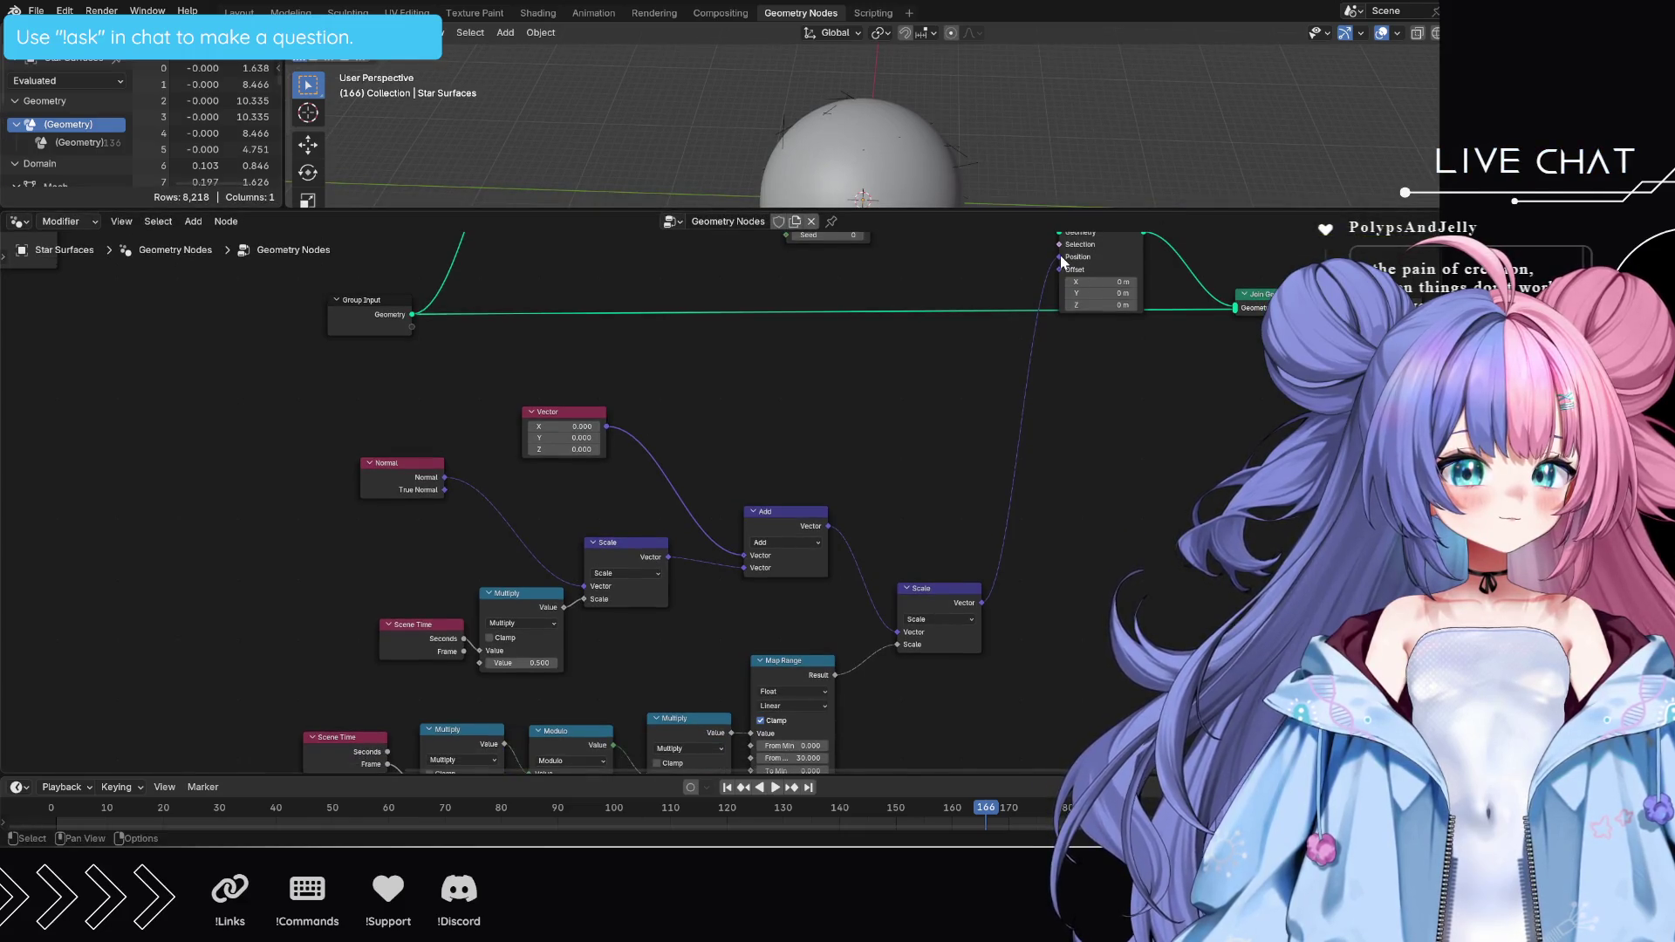
pyautogui.moveTo(1061, 260); pyautogui.dragTo(1059, 269)
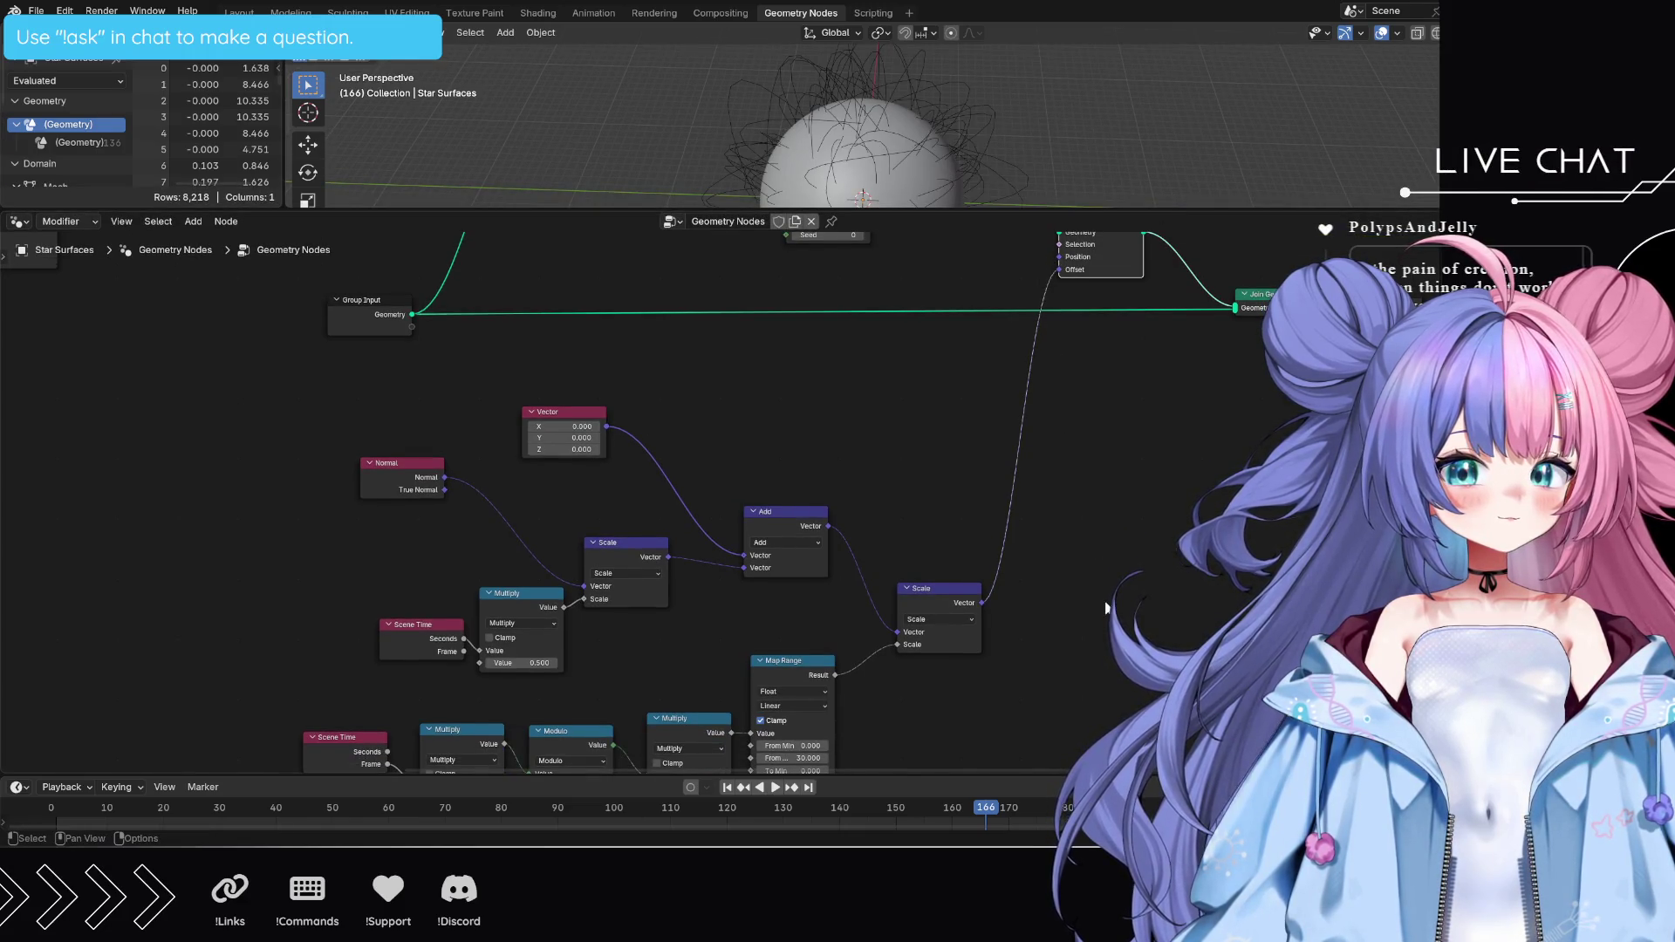
pyautogui.scroll(-3, 1105, 608)
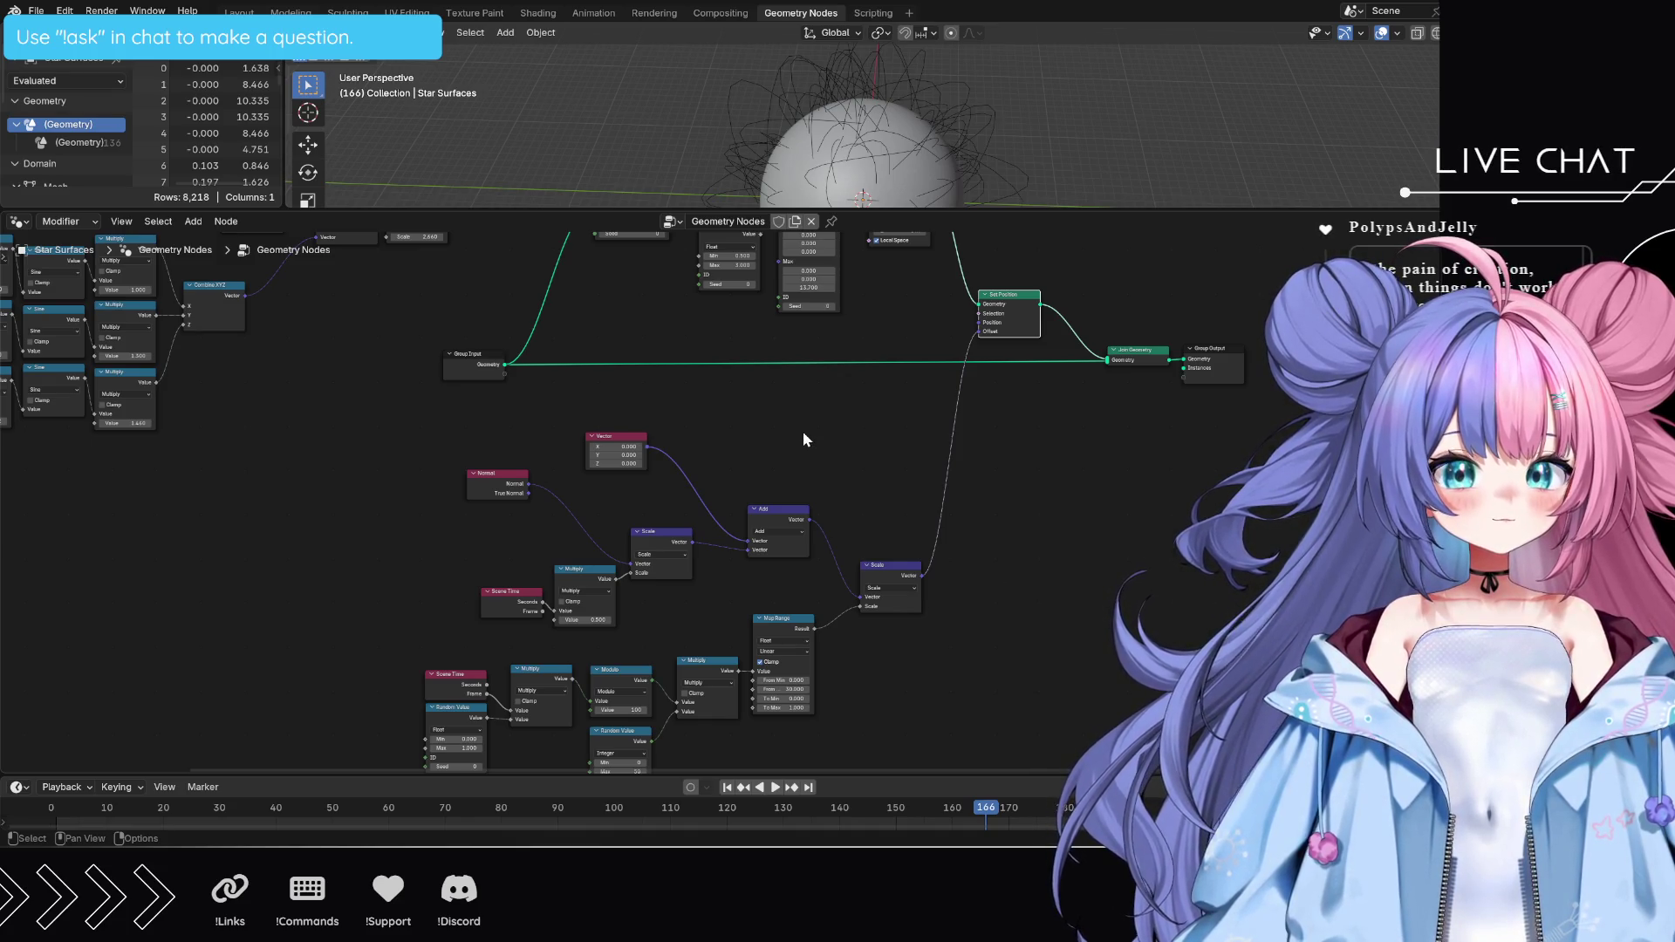
pyautogui.click(782, 510)
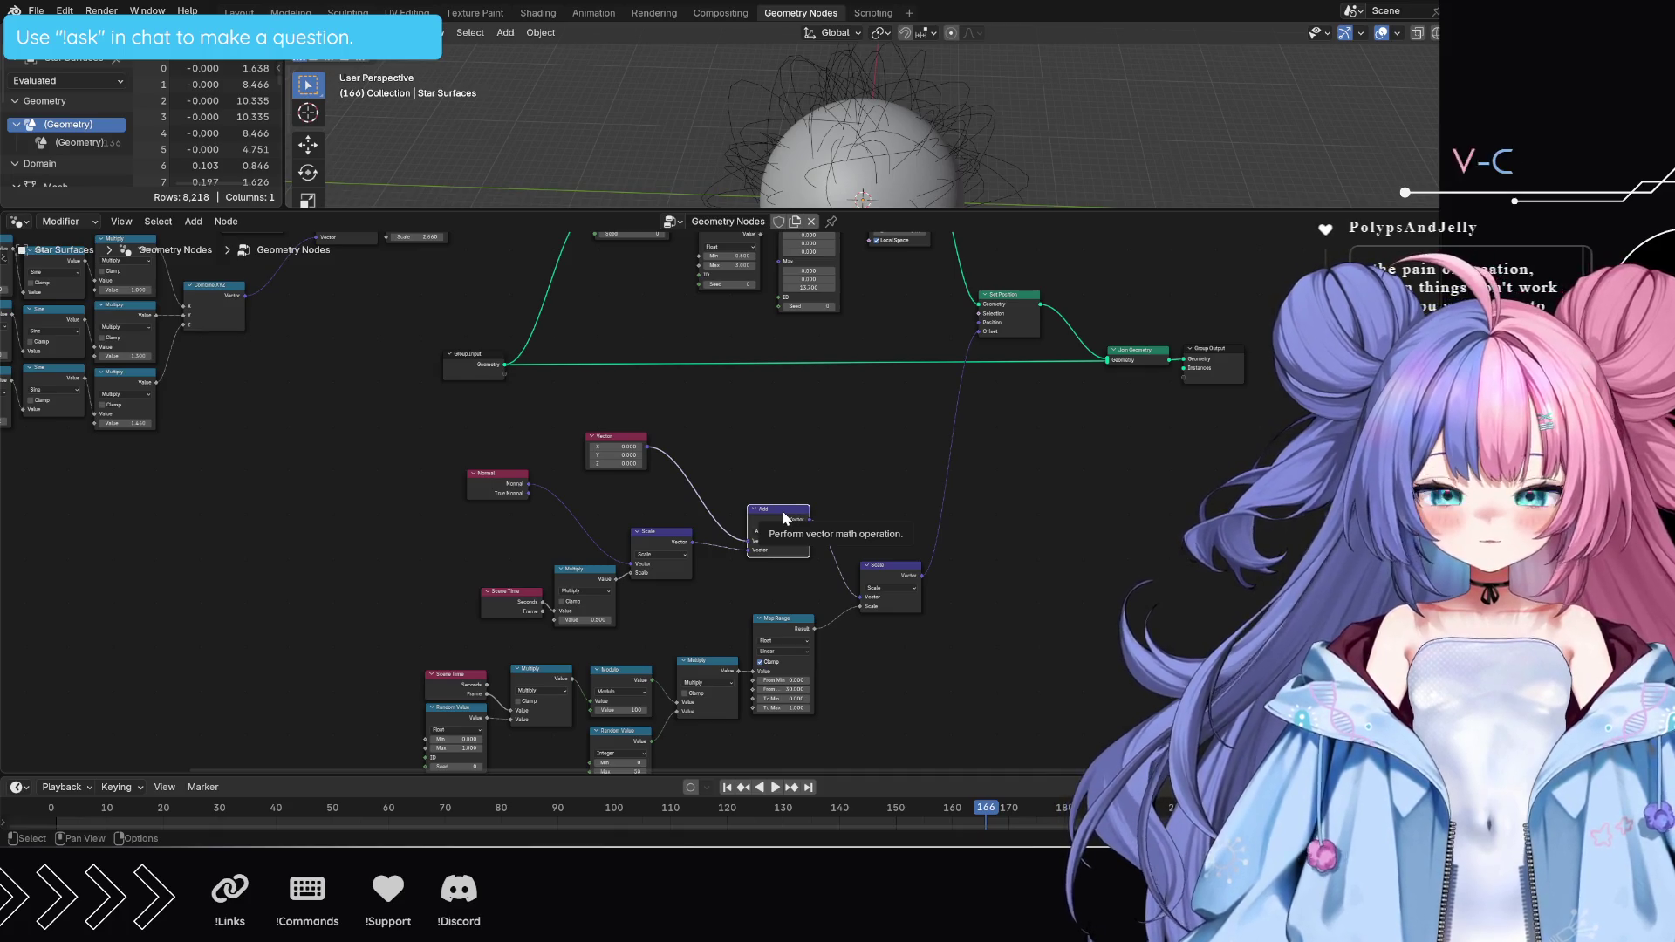
# - Delete the Add and Vector nodes and link the middle Scale output straight into the right Scale node
pyautogui.press('x')
pyautogui.click(616, 436)
pyautogui.press('x')
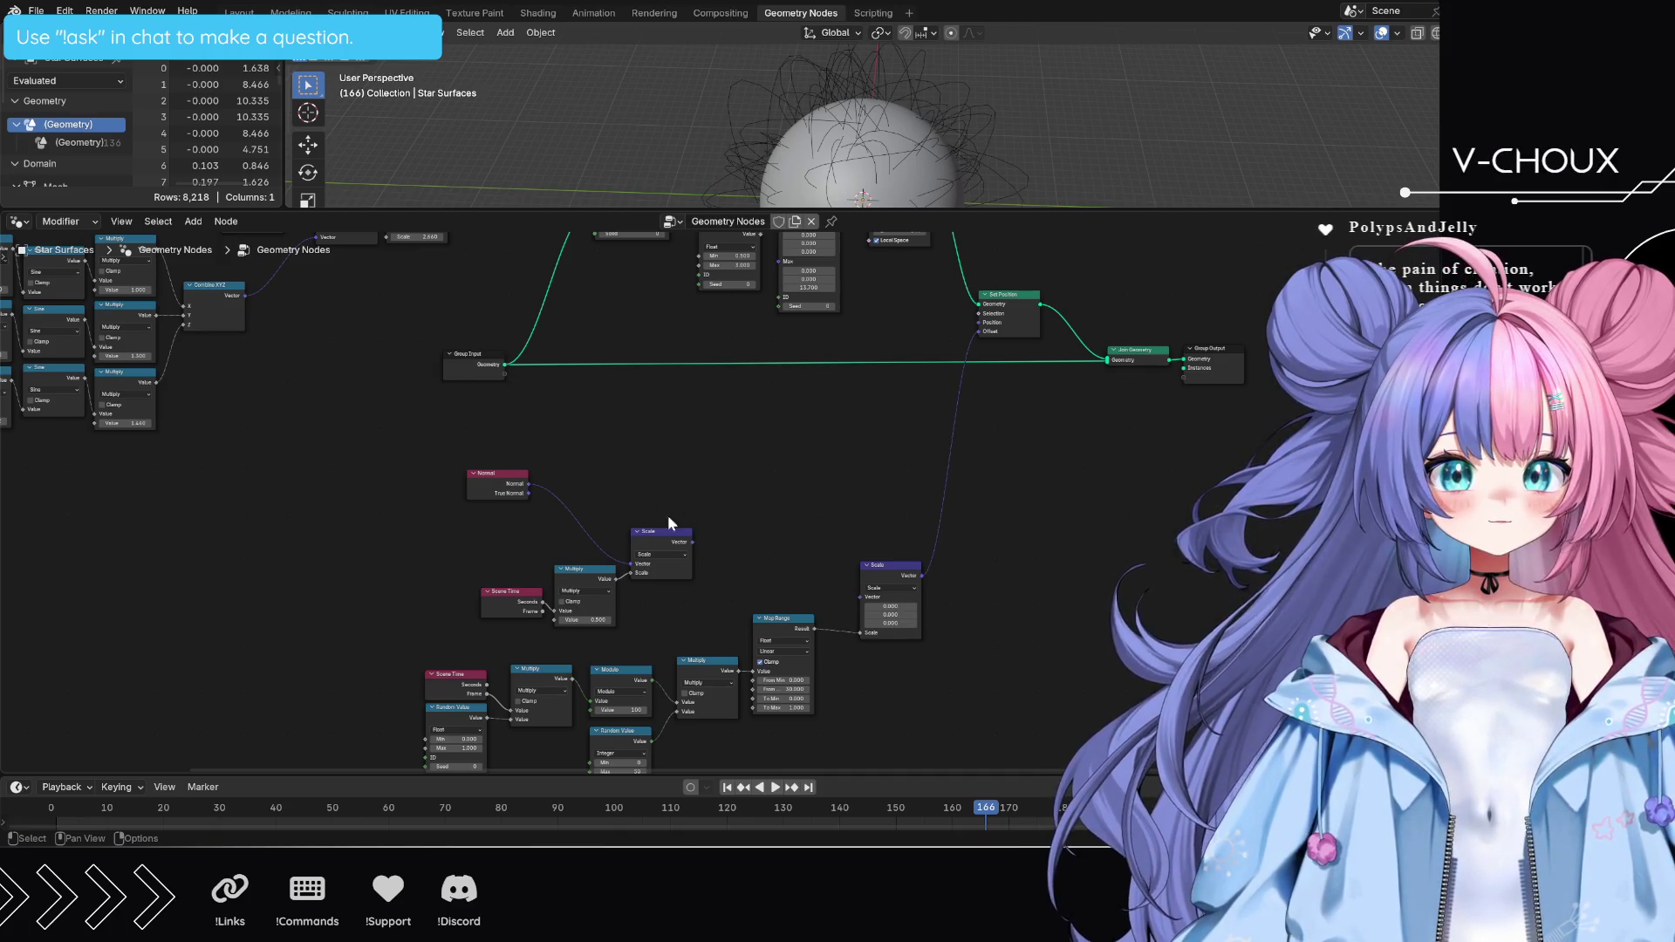
pyautogui.moveTo(692, 542); pyautogui.dragTo(860, 596)
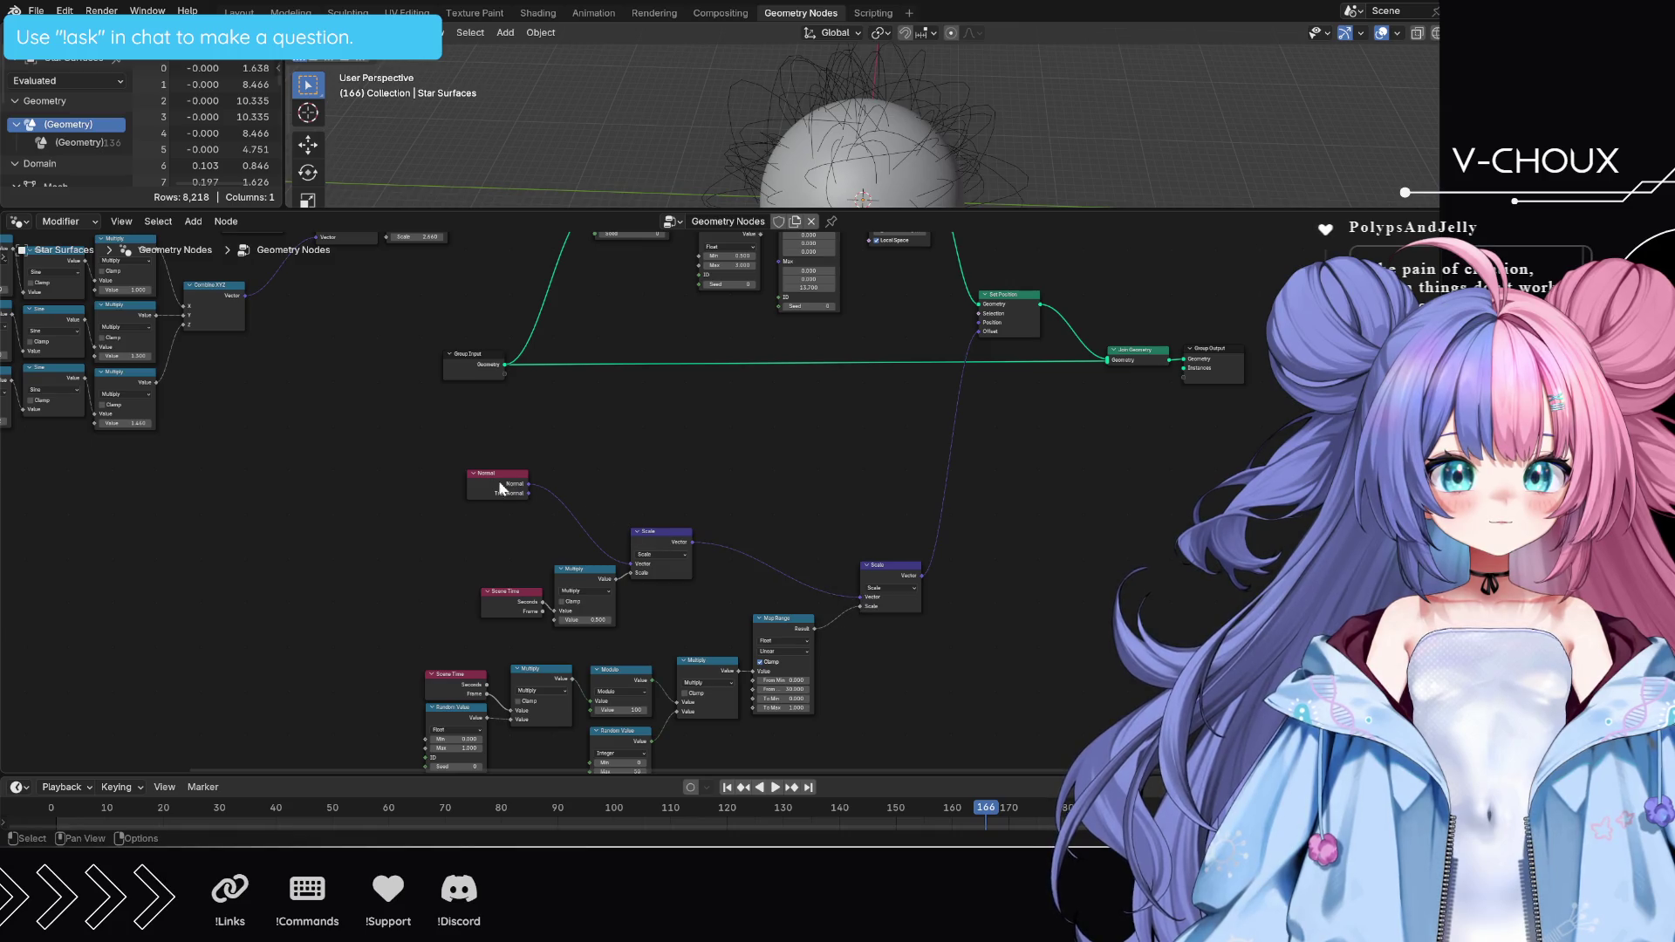
# - Reposition the Normal, Scene Time, Multiply and Scale nodes, placing Normal beside Multiply
pyautogui.moveTo(441, 469); pyautogui.dragTo(654, 615)
pyautogui.press('g')
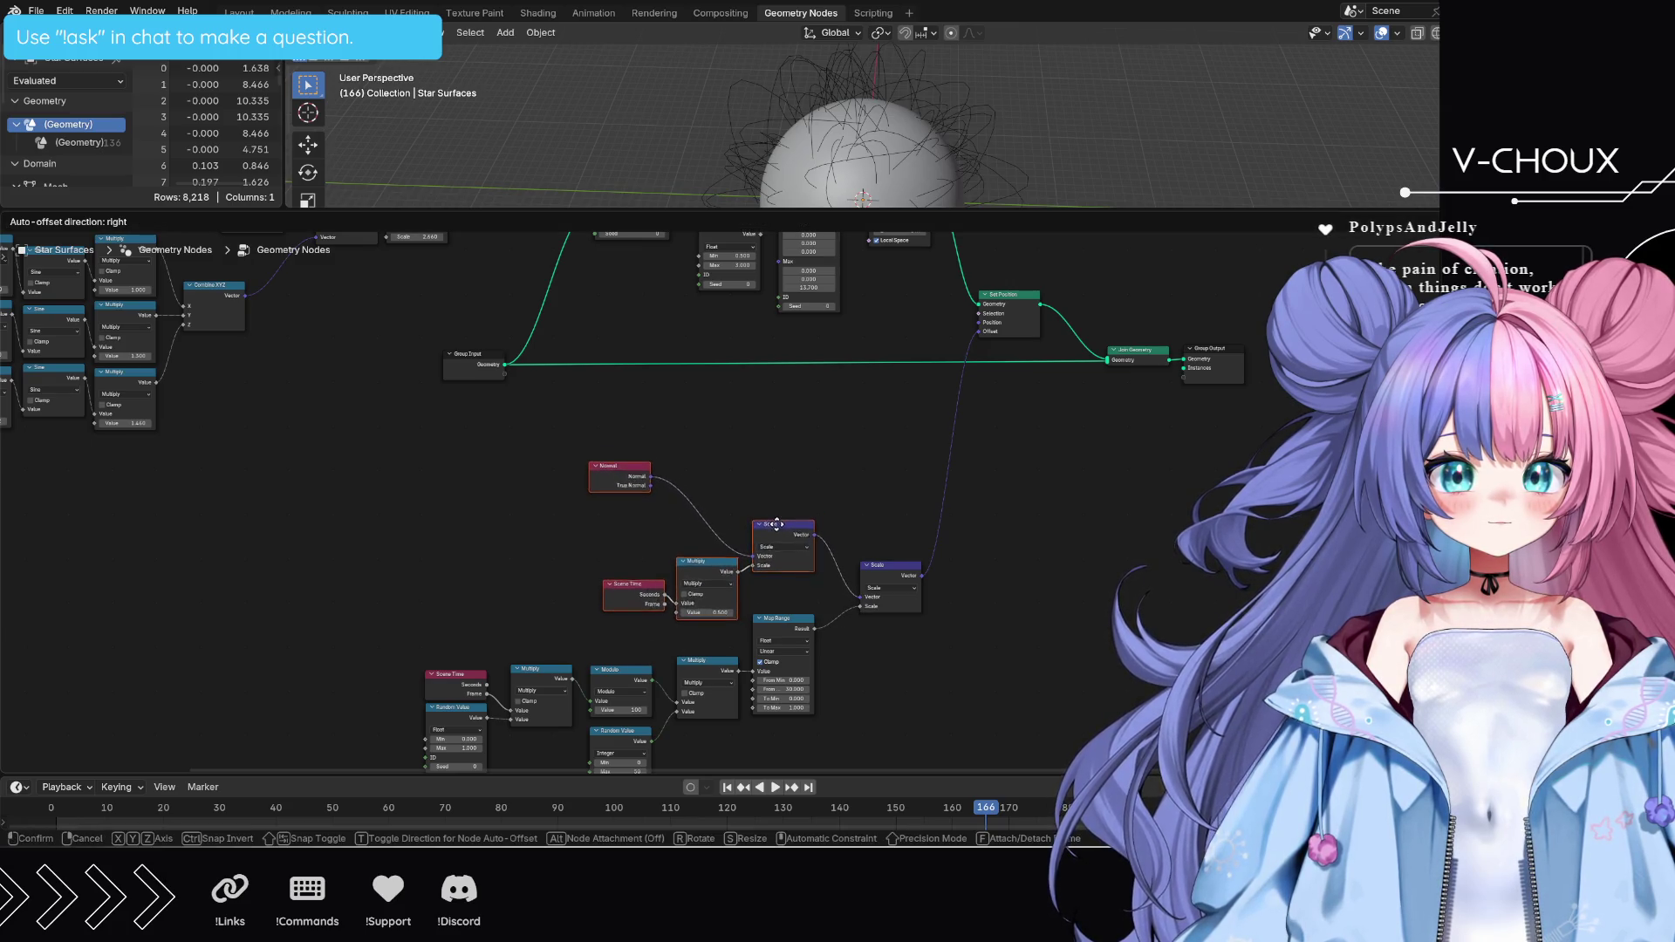
pyautogui.click(776, 523)
pyautogui.press('g')
pyautogui.click(639, 483)
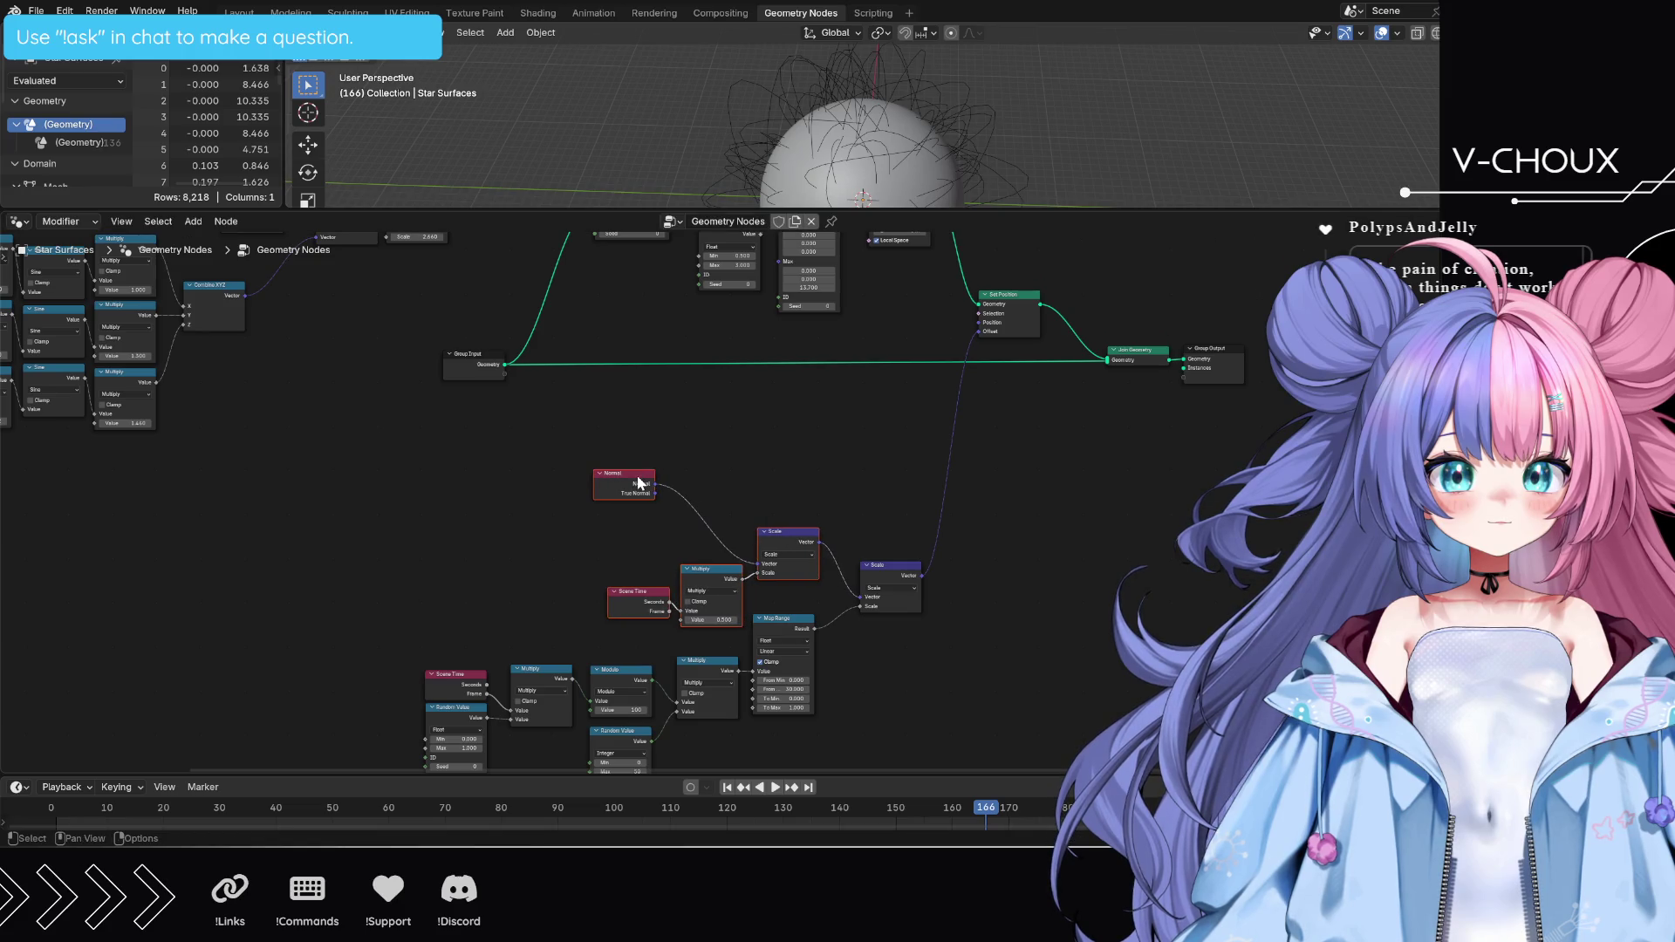
pyautogui.moveTo(640, 482); pyautogui.dragTo(724, 531)
pyautogui.click(954, 662)
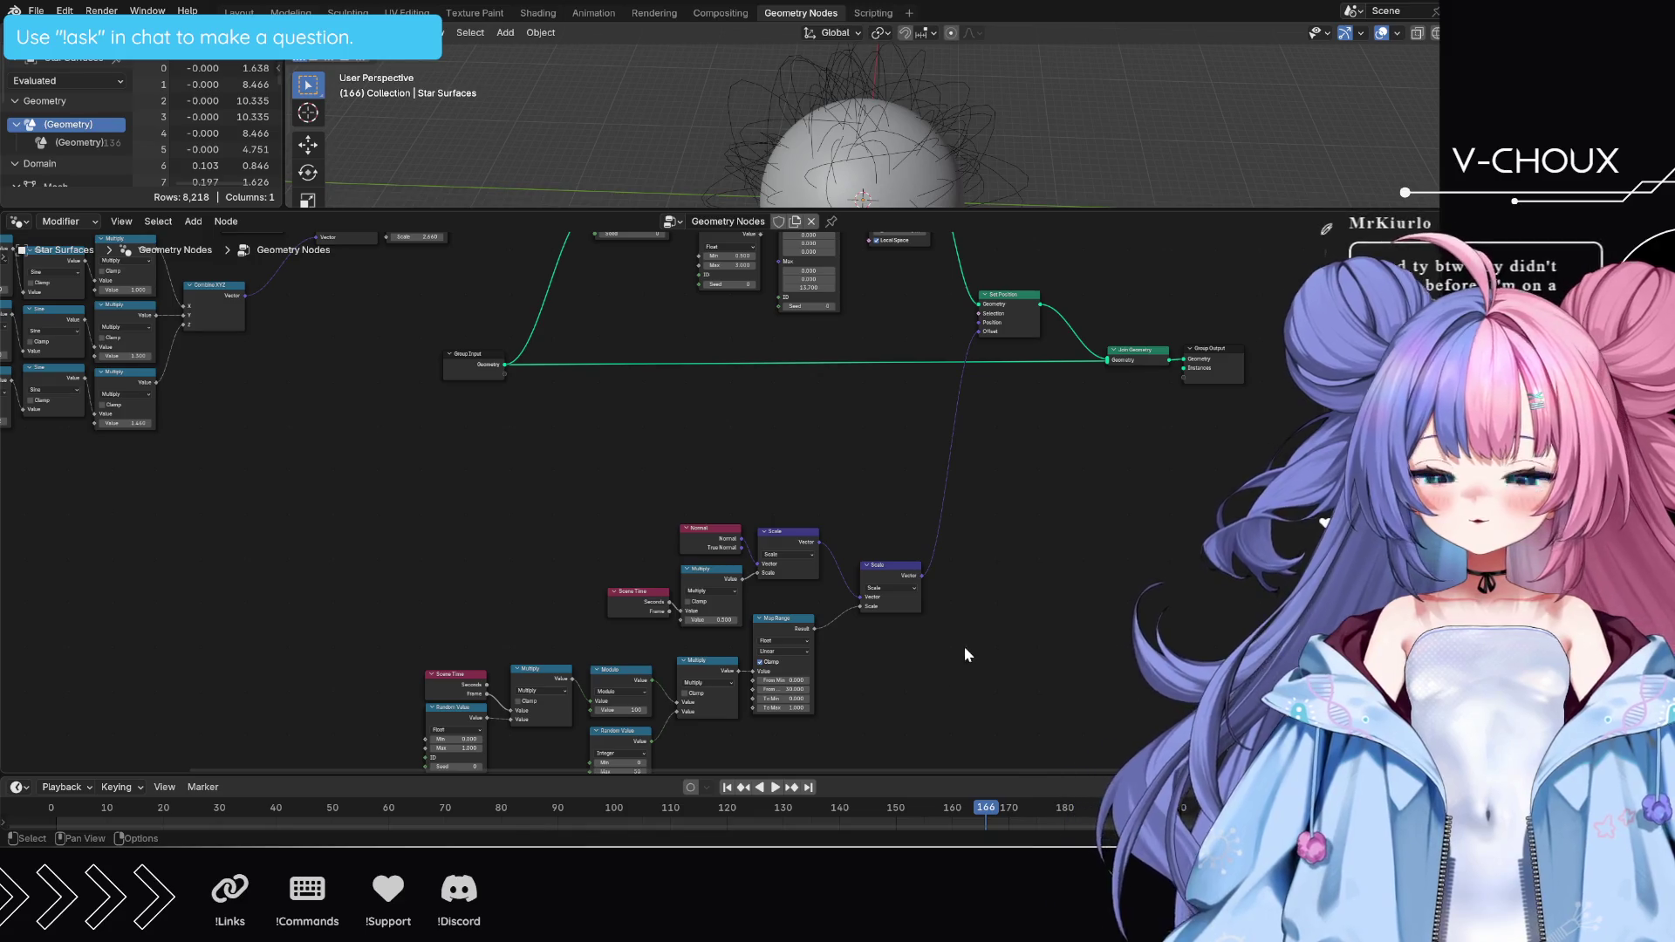
# - Move the Index node up beside the Random Value node among the lower nodes
pyautogui.moveTo(380, 748)
pyautogui.mouseDown()
pyautogui.moveTo(907, 534)
pyautogui.moveTo(858, 388)
pyautogui.moveTo(952, 402)
pyautogui.moveTo(816, 389)
pyautogui.mouseUp()
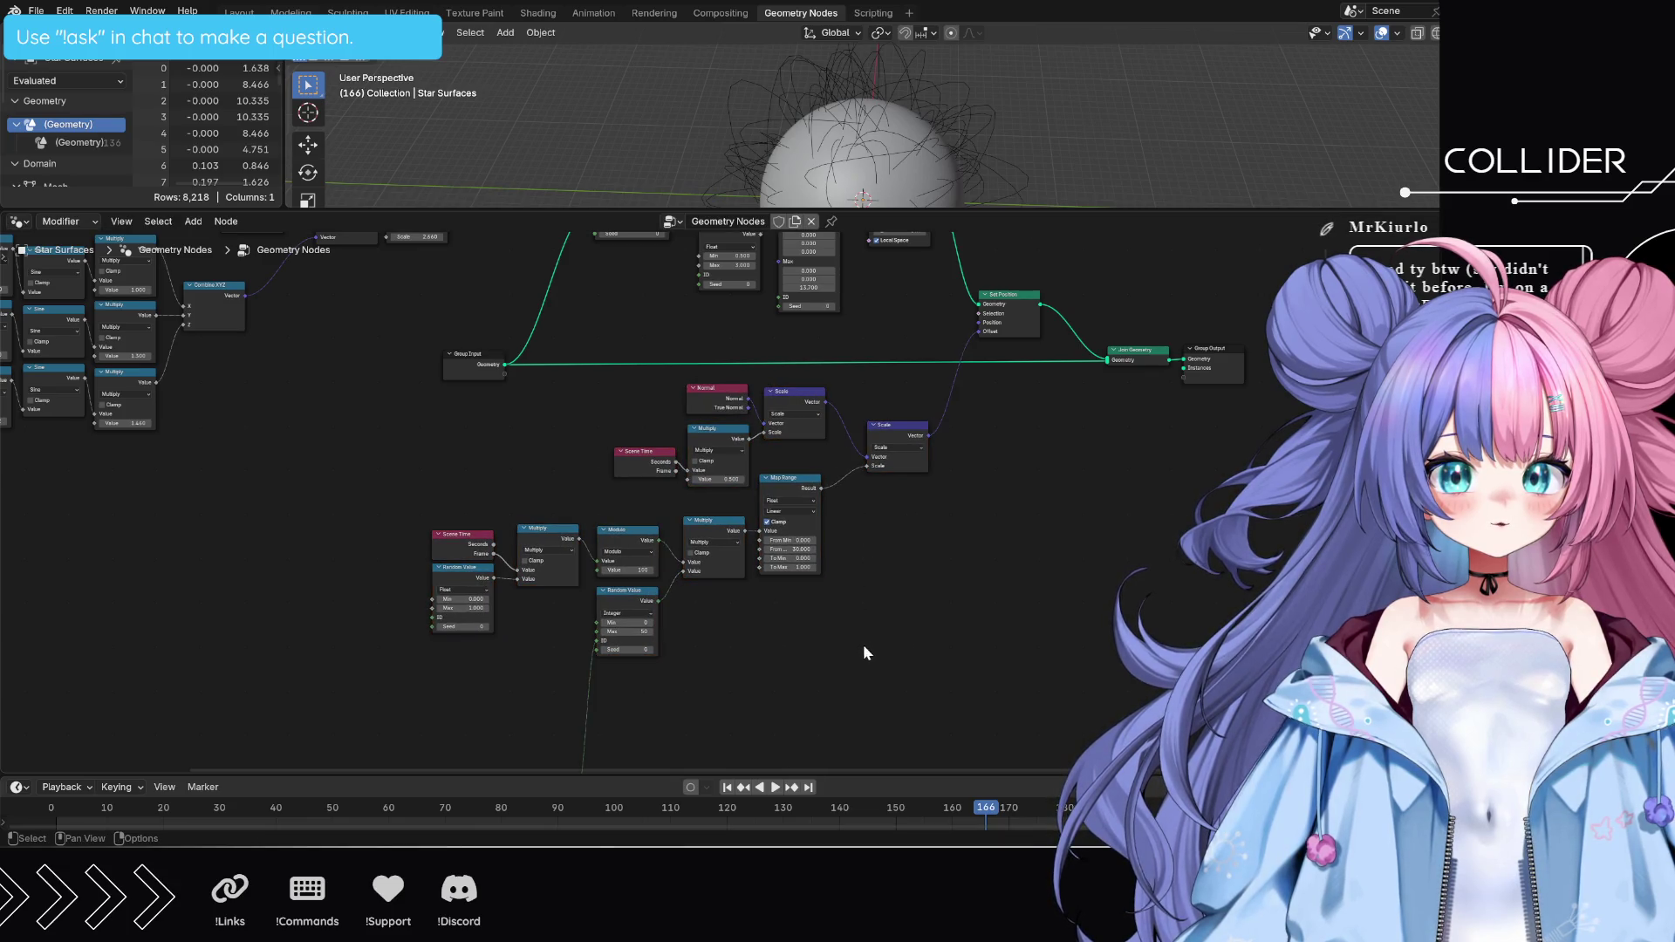
pyautogui.moveTo(704, 732); pyautogui.dragTo(759, 584, button='middle')
pyautogui.moveTo(589, 645); pyautogui.dragTo(598, 476)
pyautogui.moveTo(947, 464)
pyautogui.mouseDown(button='middle')
pyautogui.moveTo(977, 542)
pyautogui.moveTo(950, 628)
pyautogui.mouseUp(button='middle')
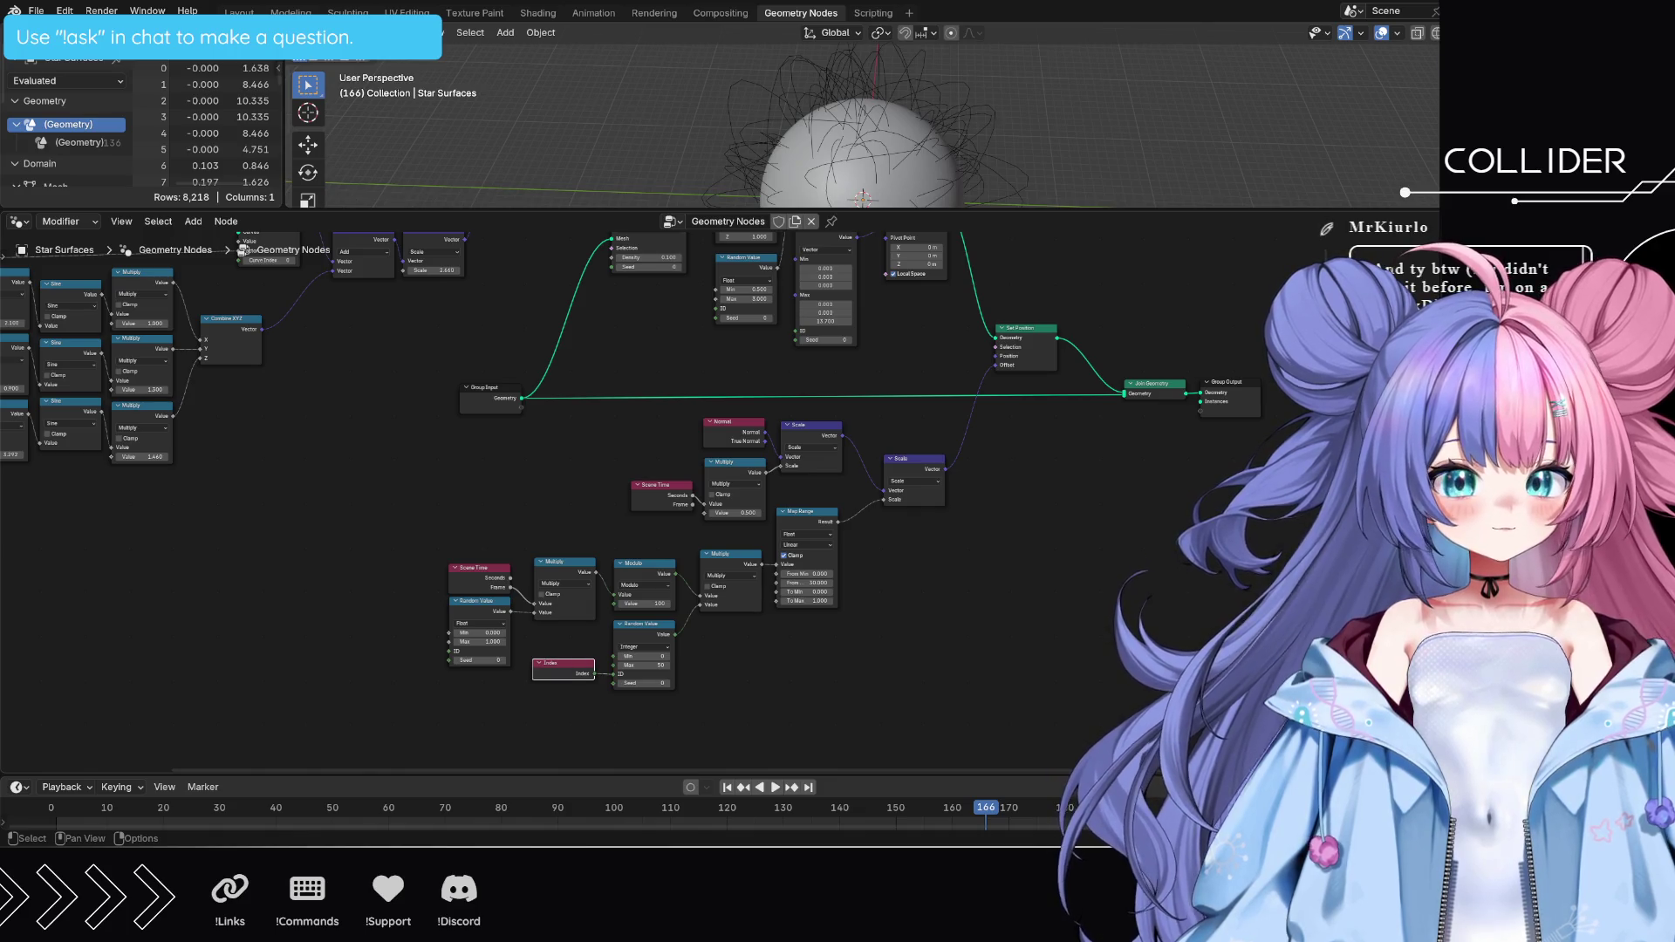
# - Zoom and pan onto the timing nodes and make the node editor taller
pyautogui.scroll(2, 778, 497)
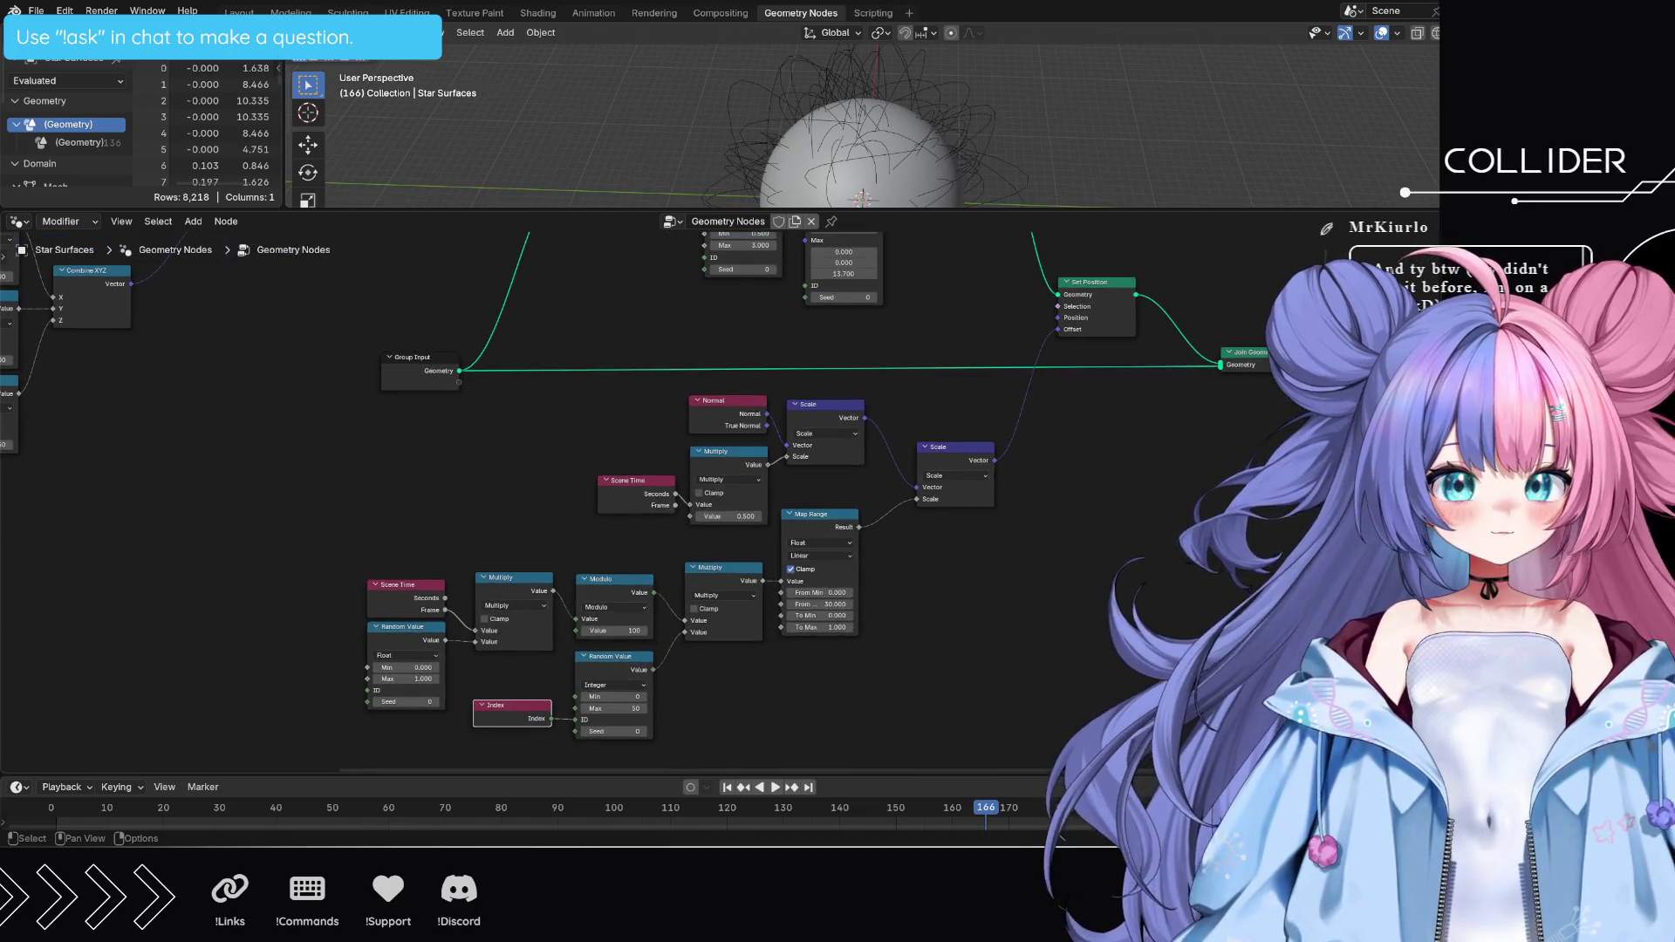
pyautogui.moveTo(1091, 626)
pyautogui.mouseDown(button='middle')
pyautogui.moveTo(1021, 605)
pyautogui.moveTo(989, 625)
pyautogui.mouseUp(button='middle')
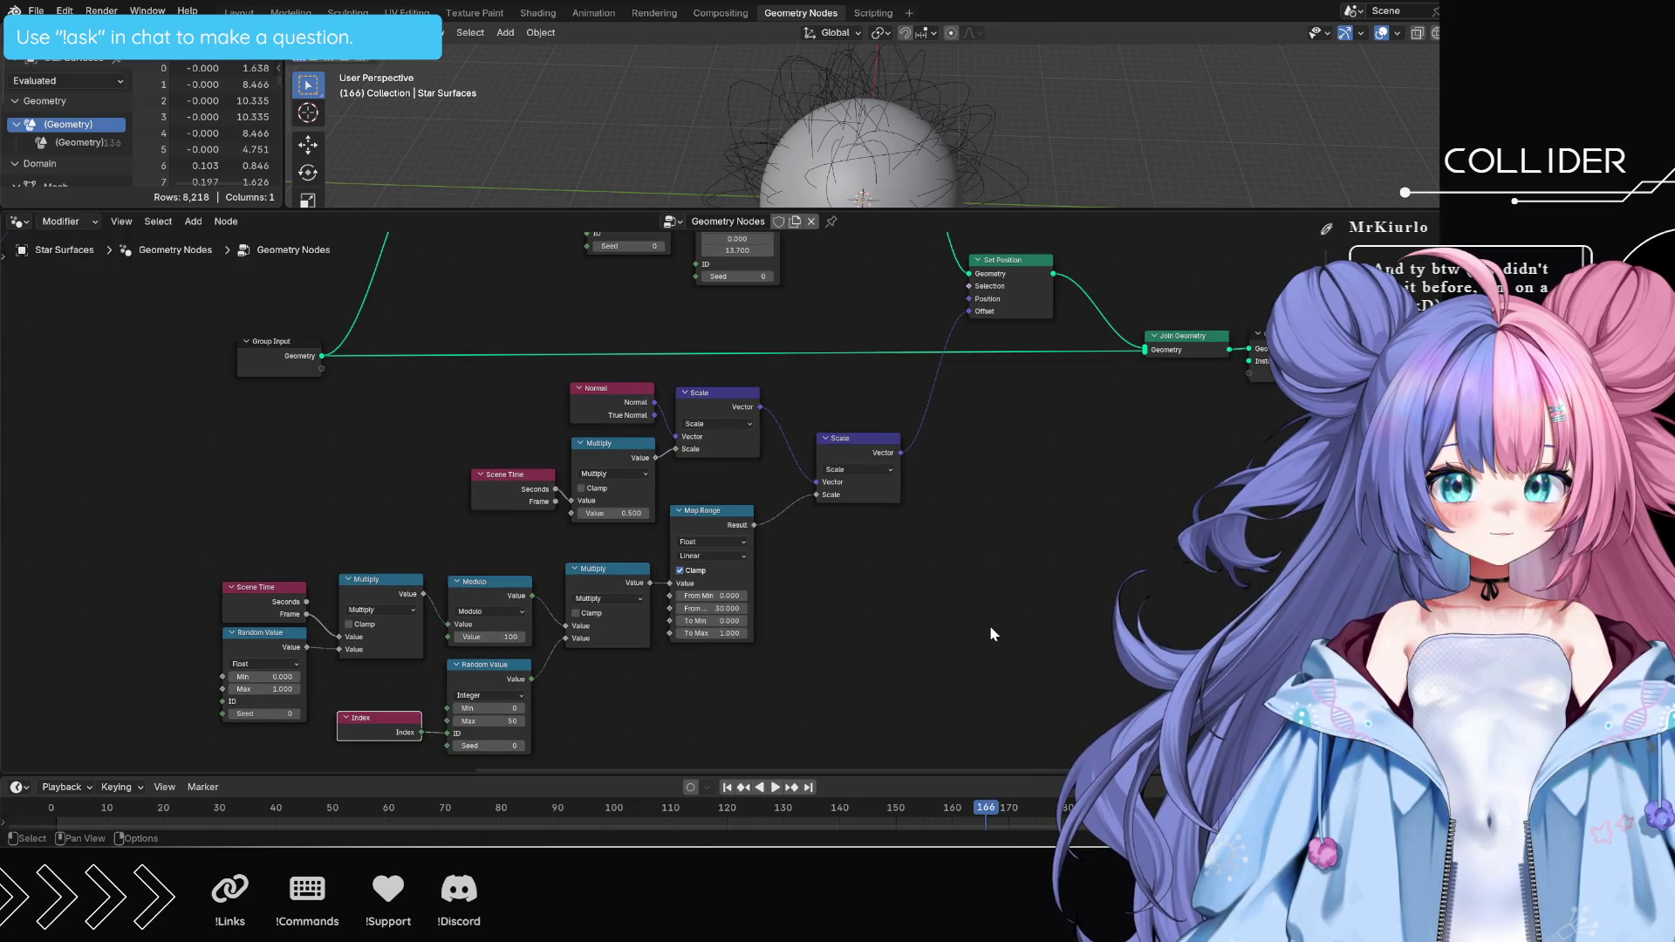
pyautogui.moveTo(954, 211); pyautogui.dragTo(951, 77)
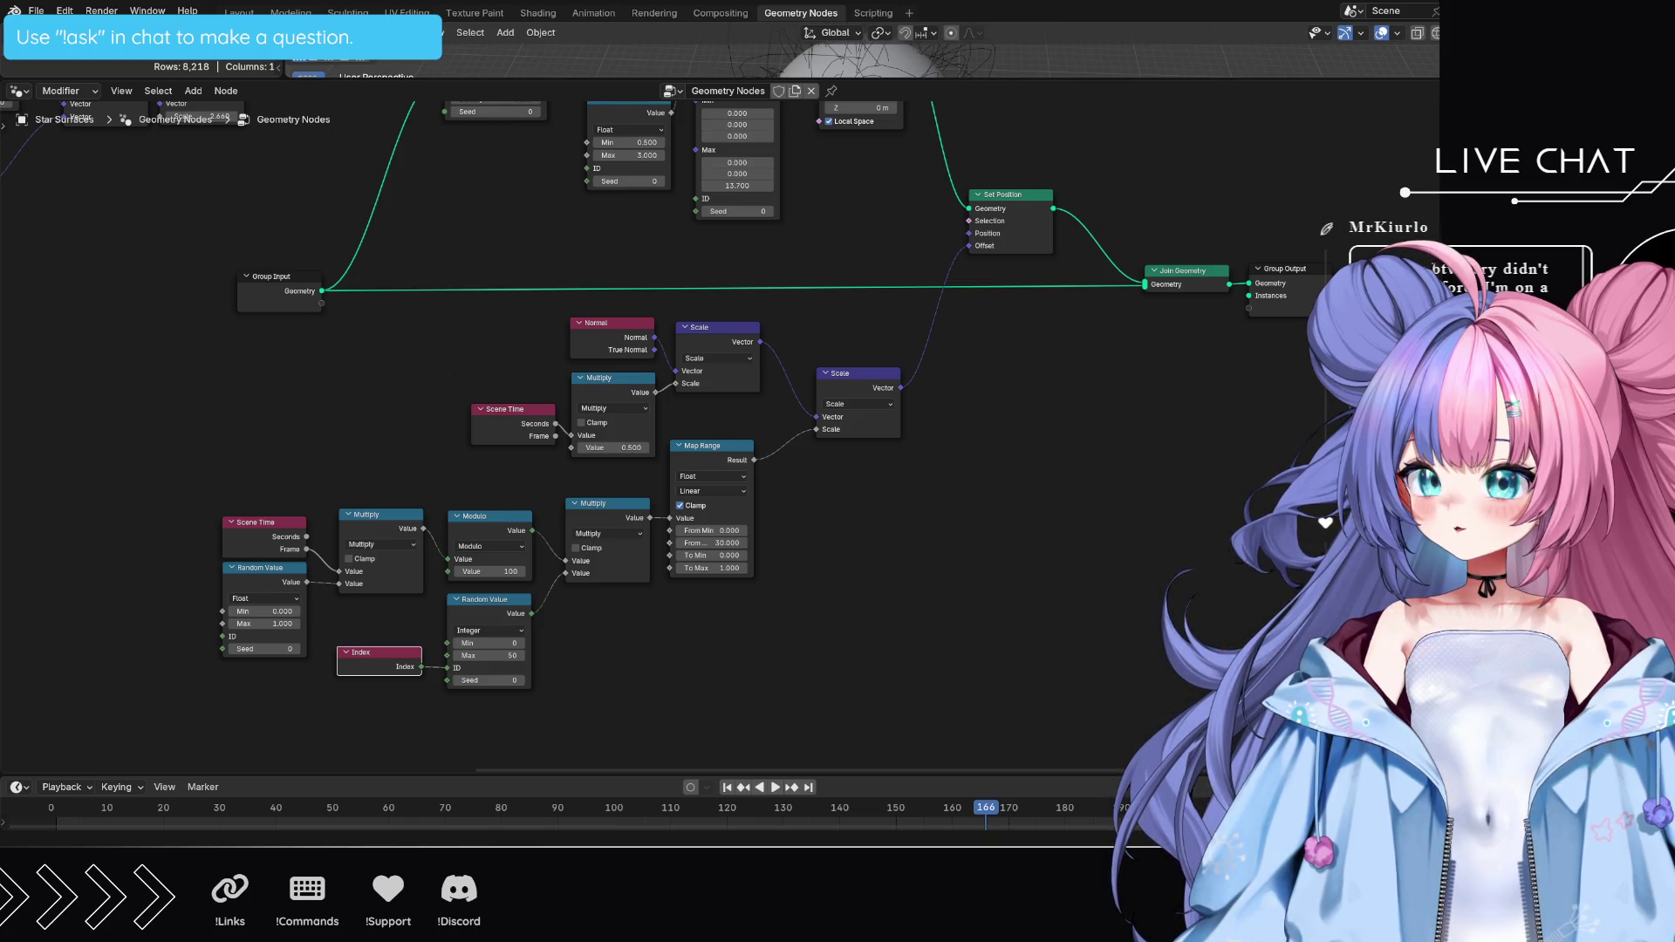
# - Zoom in on the Normal, Scene Time, Multiply and Map Range nodes to inspect their outputs
pyautogui.moveTo(840, 641); pyautogui.dragTo(955, 626, button='middle')
pyautogui.scroll(2, 970, 631)
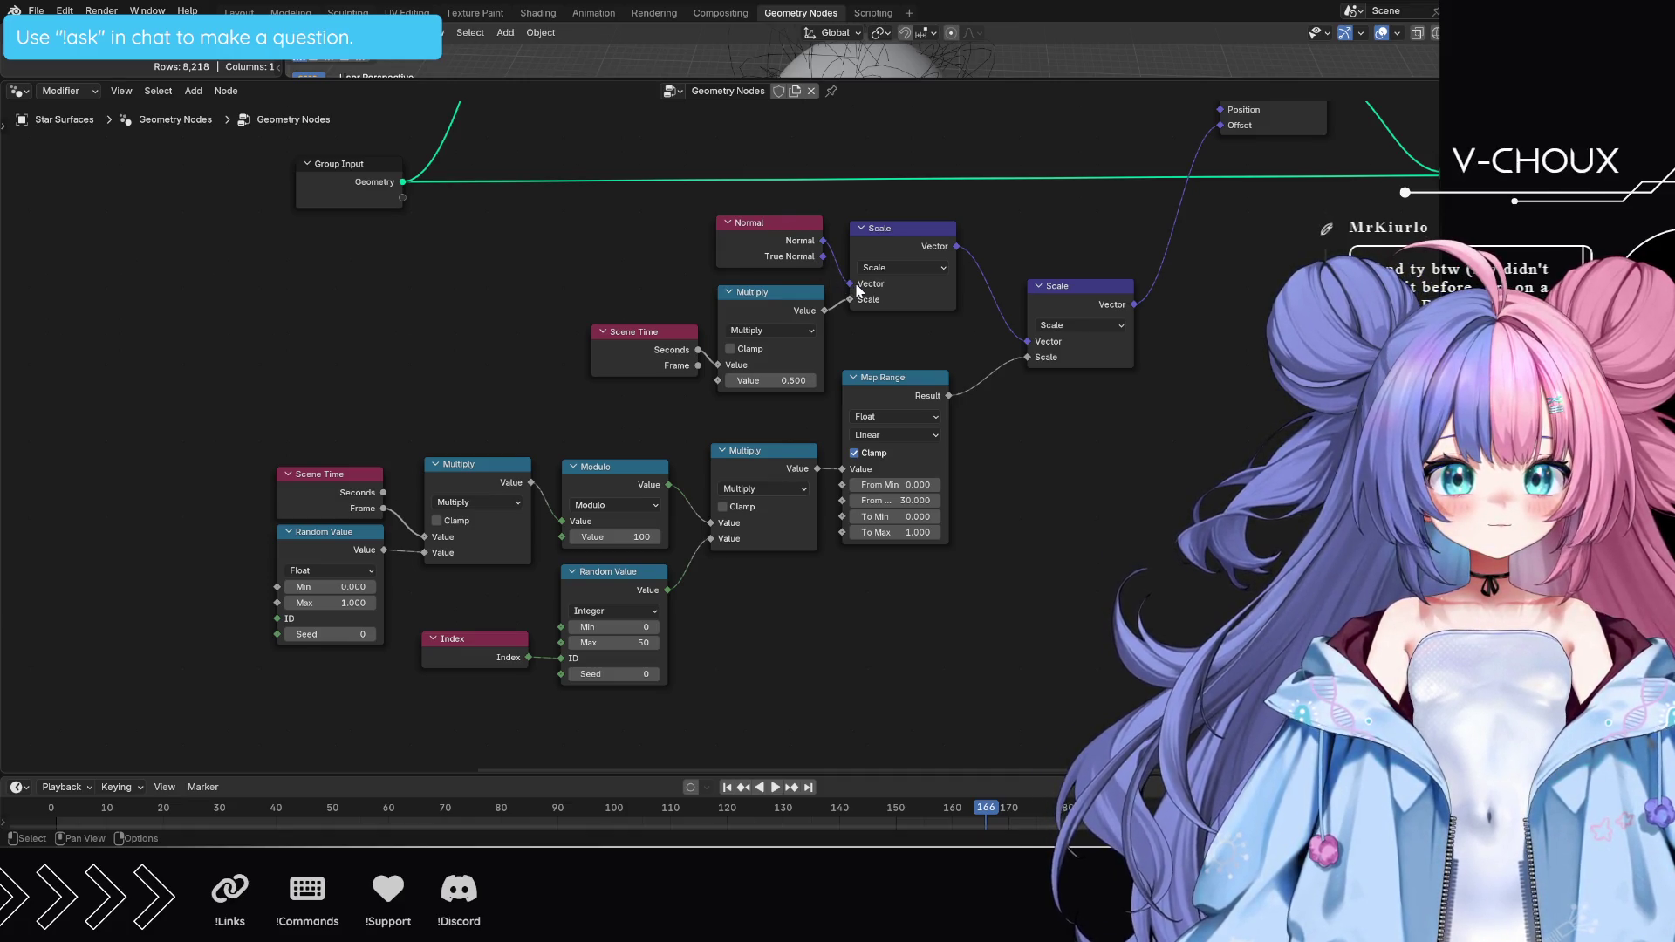
pyautogui.moveTo(804, 245)
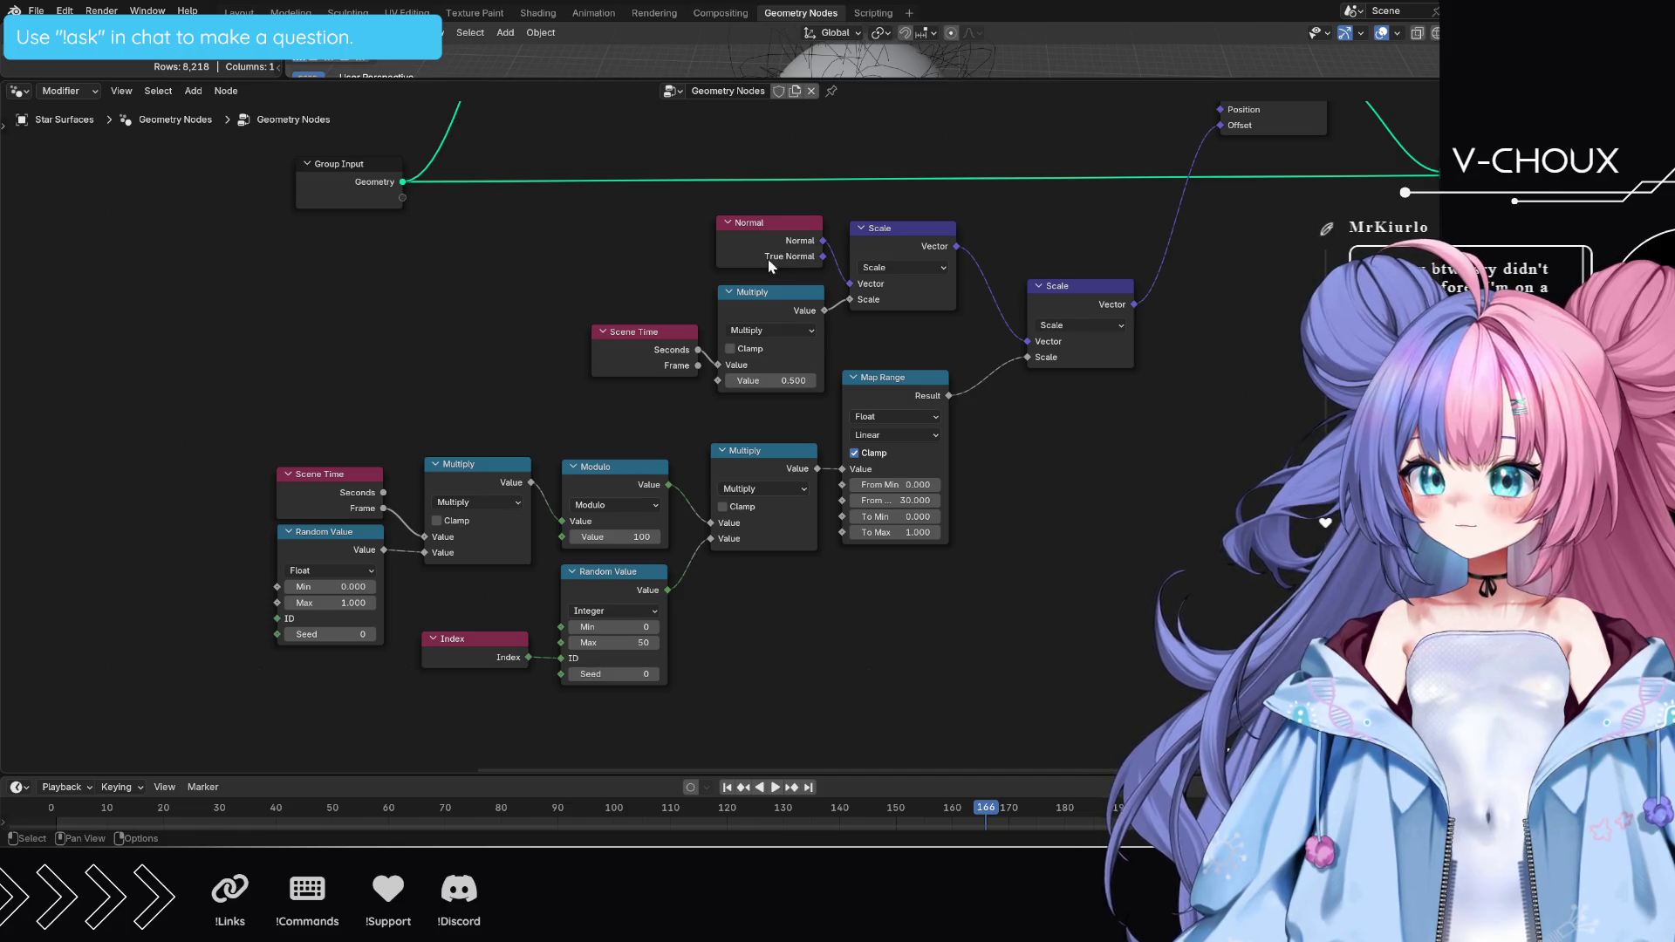
pyautogui.moveTo(768, 268)
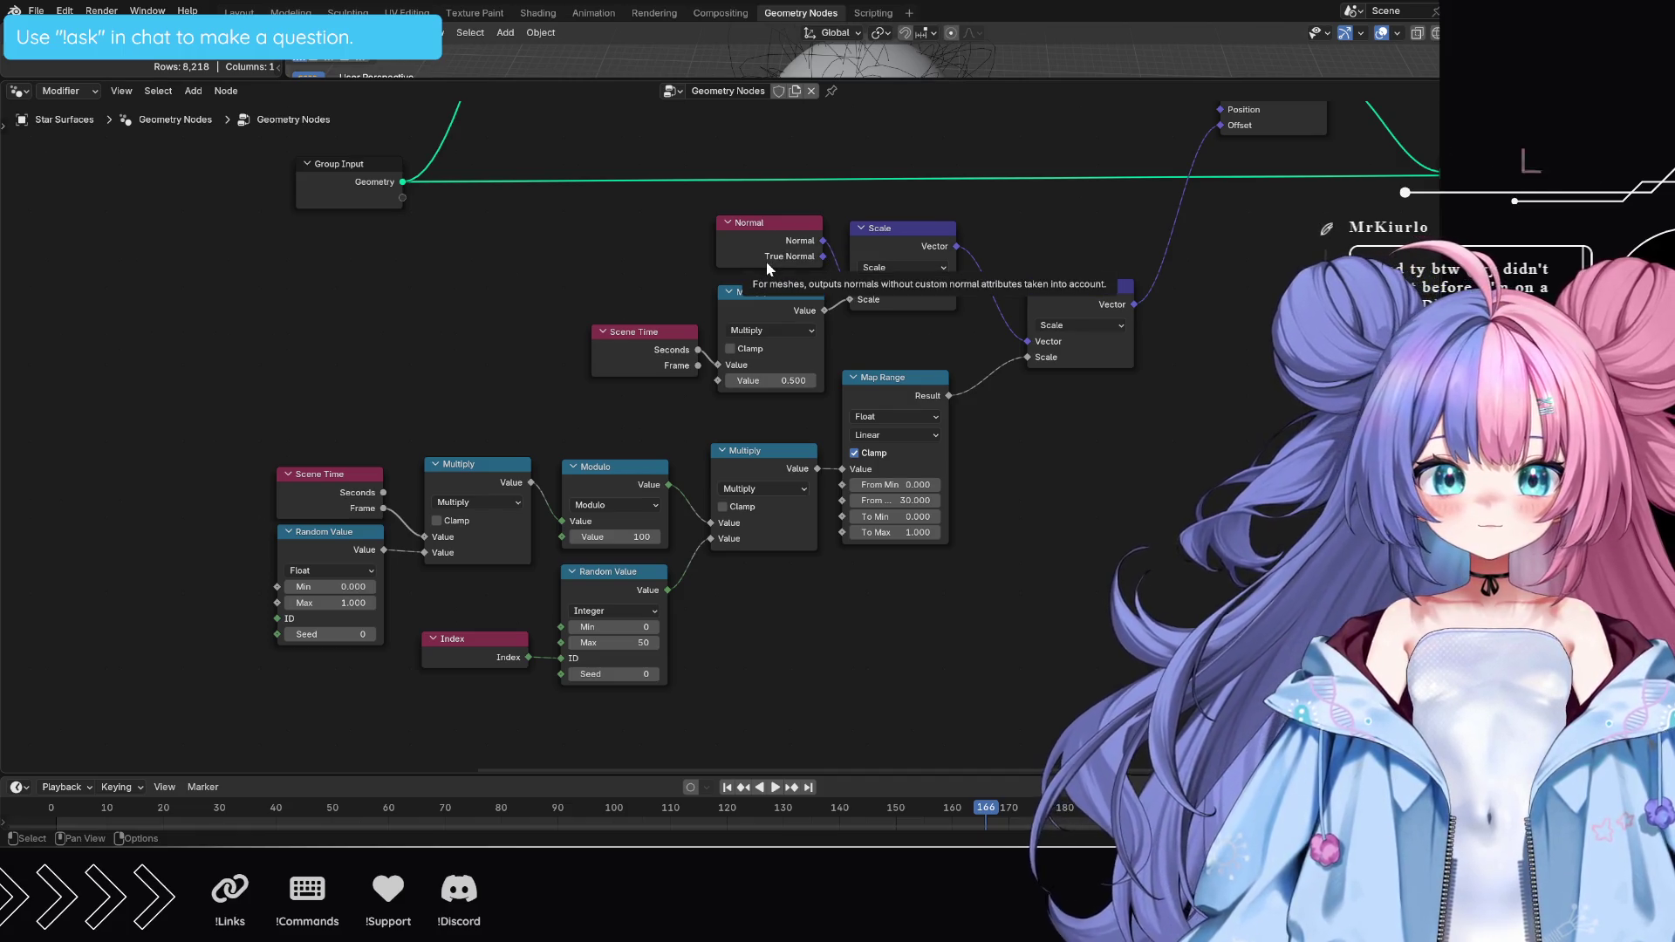
pyautogui.moveTo(649, 338)
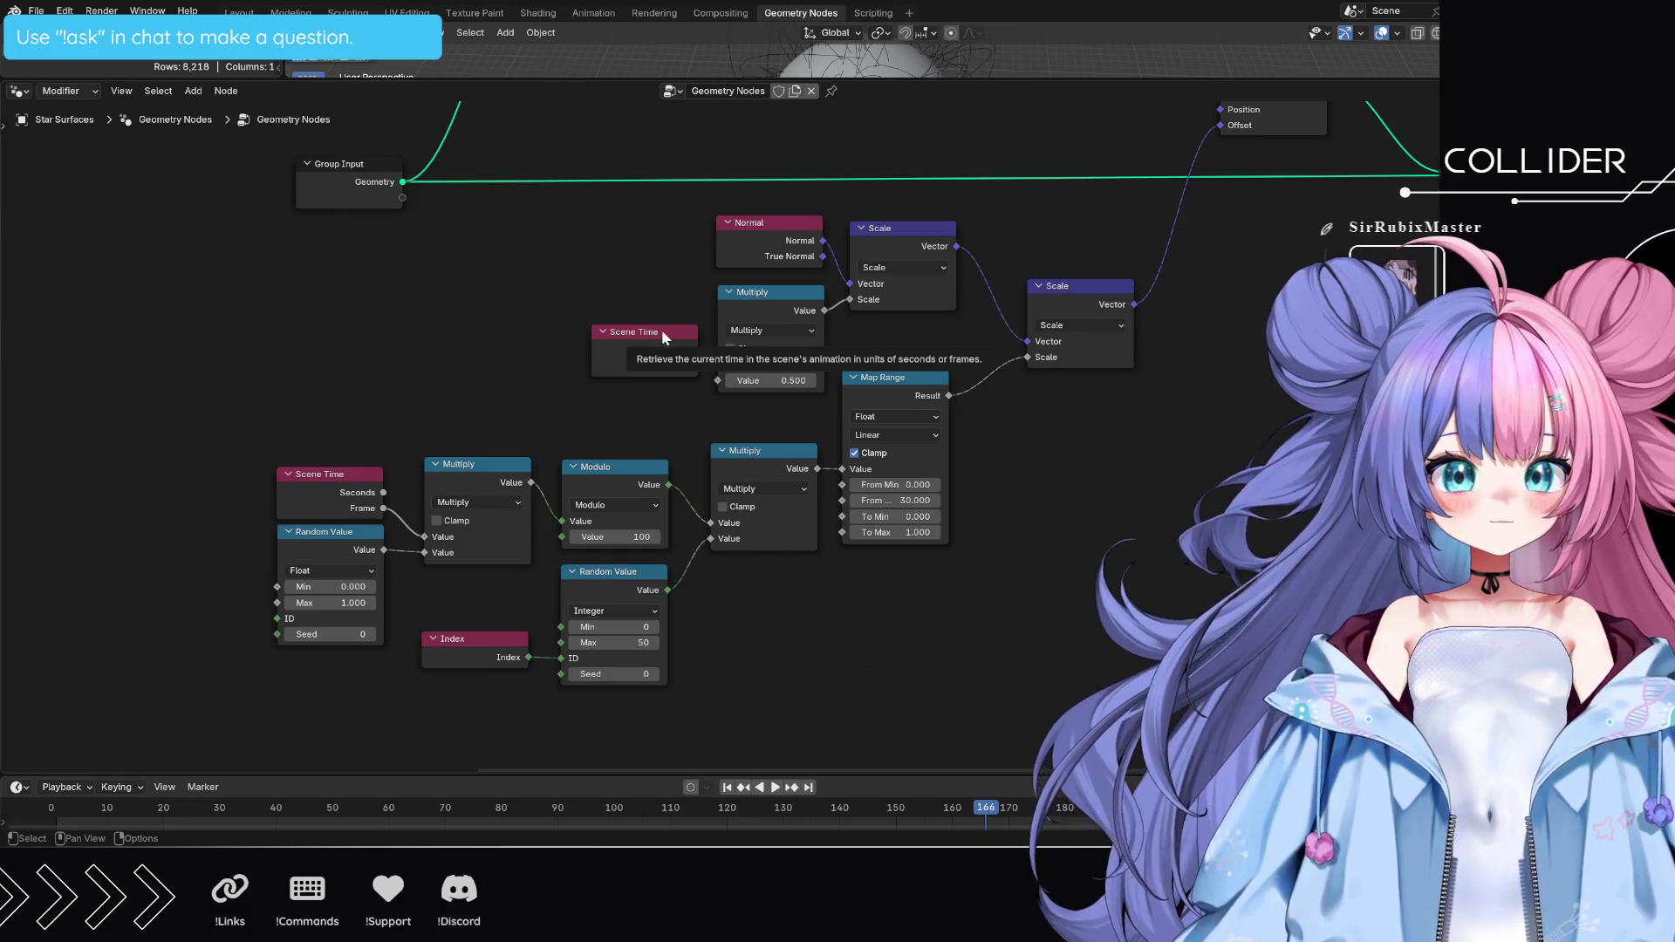
# - Set the Multiply factor on Scene Time seconds to 0.6, correcting an accidental 6.000
pyautogui.click(777, 380)
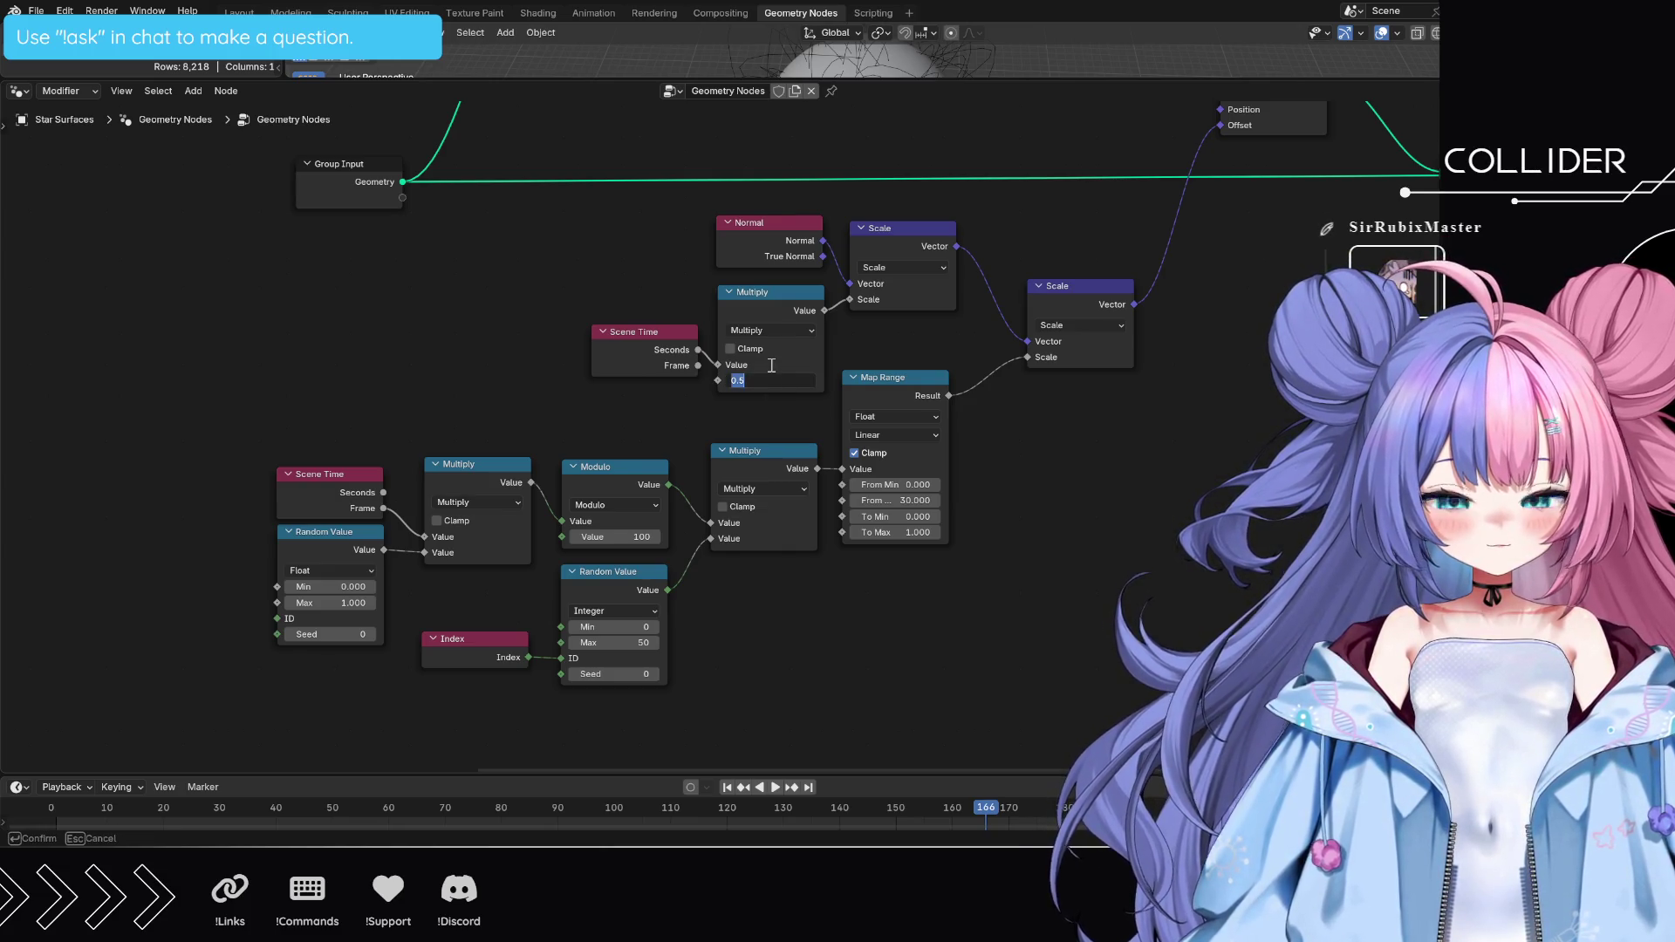
pyautogui.write('0,6')
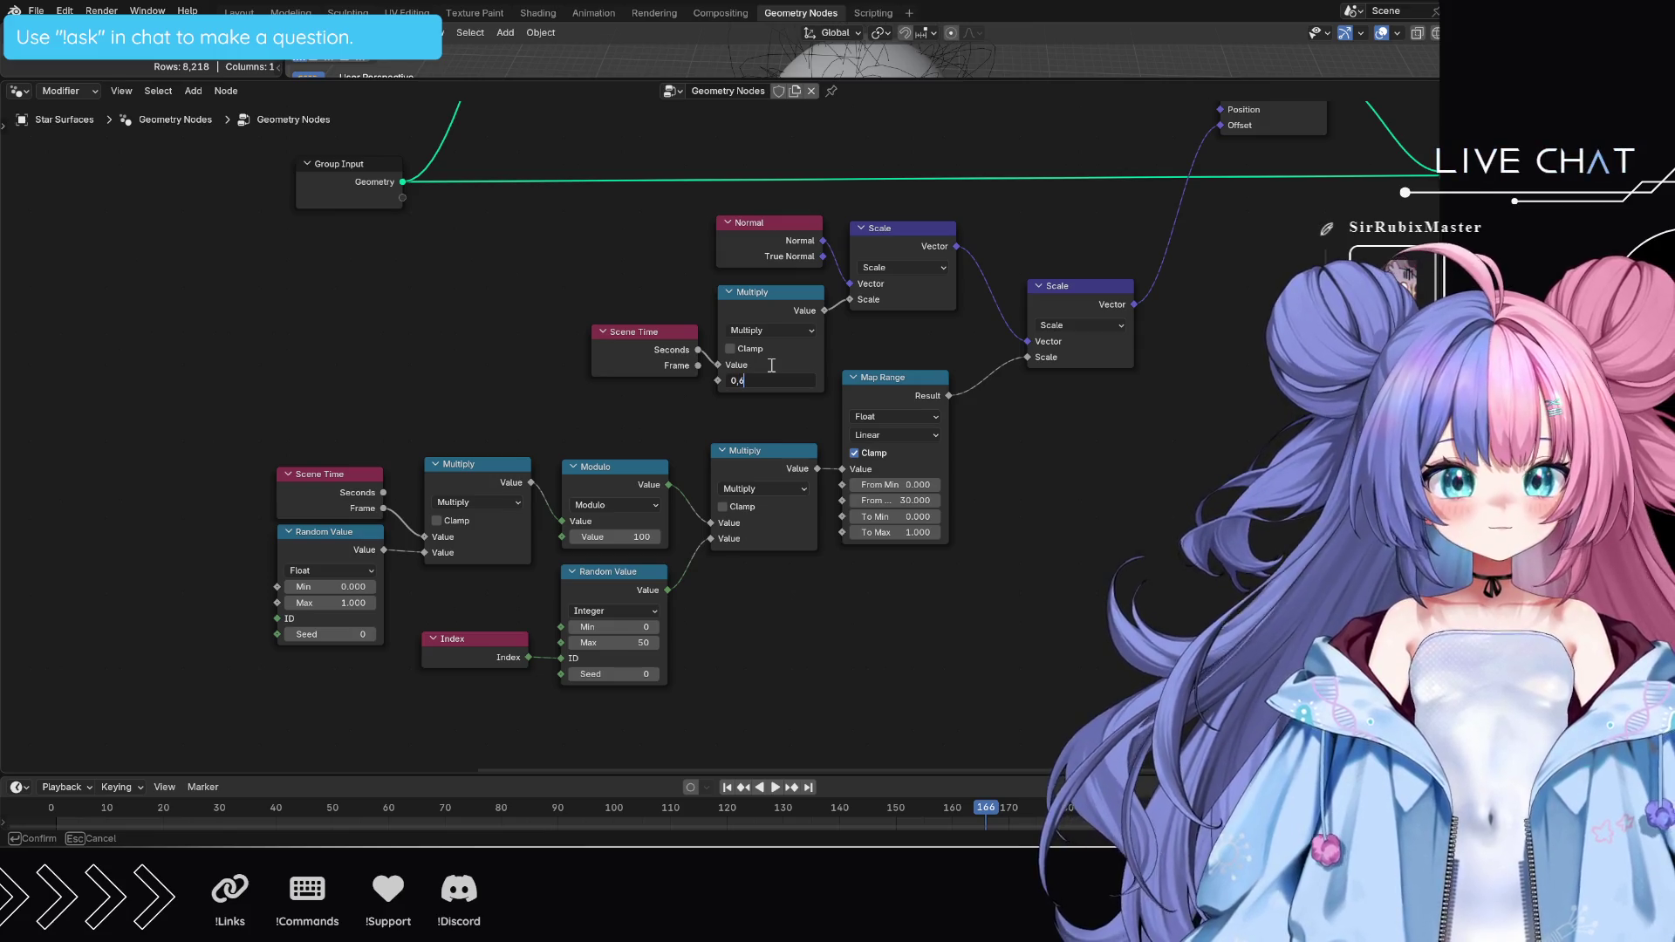
pyautogui.press('Return')
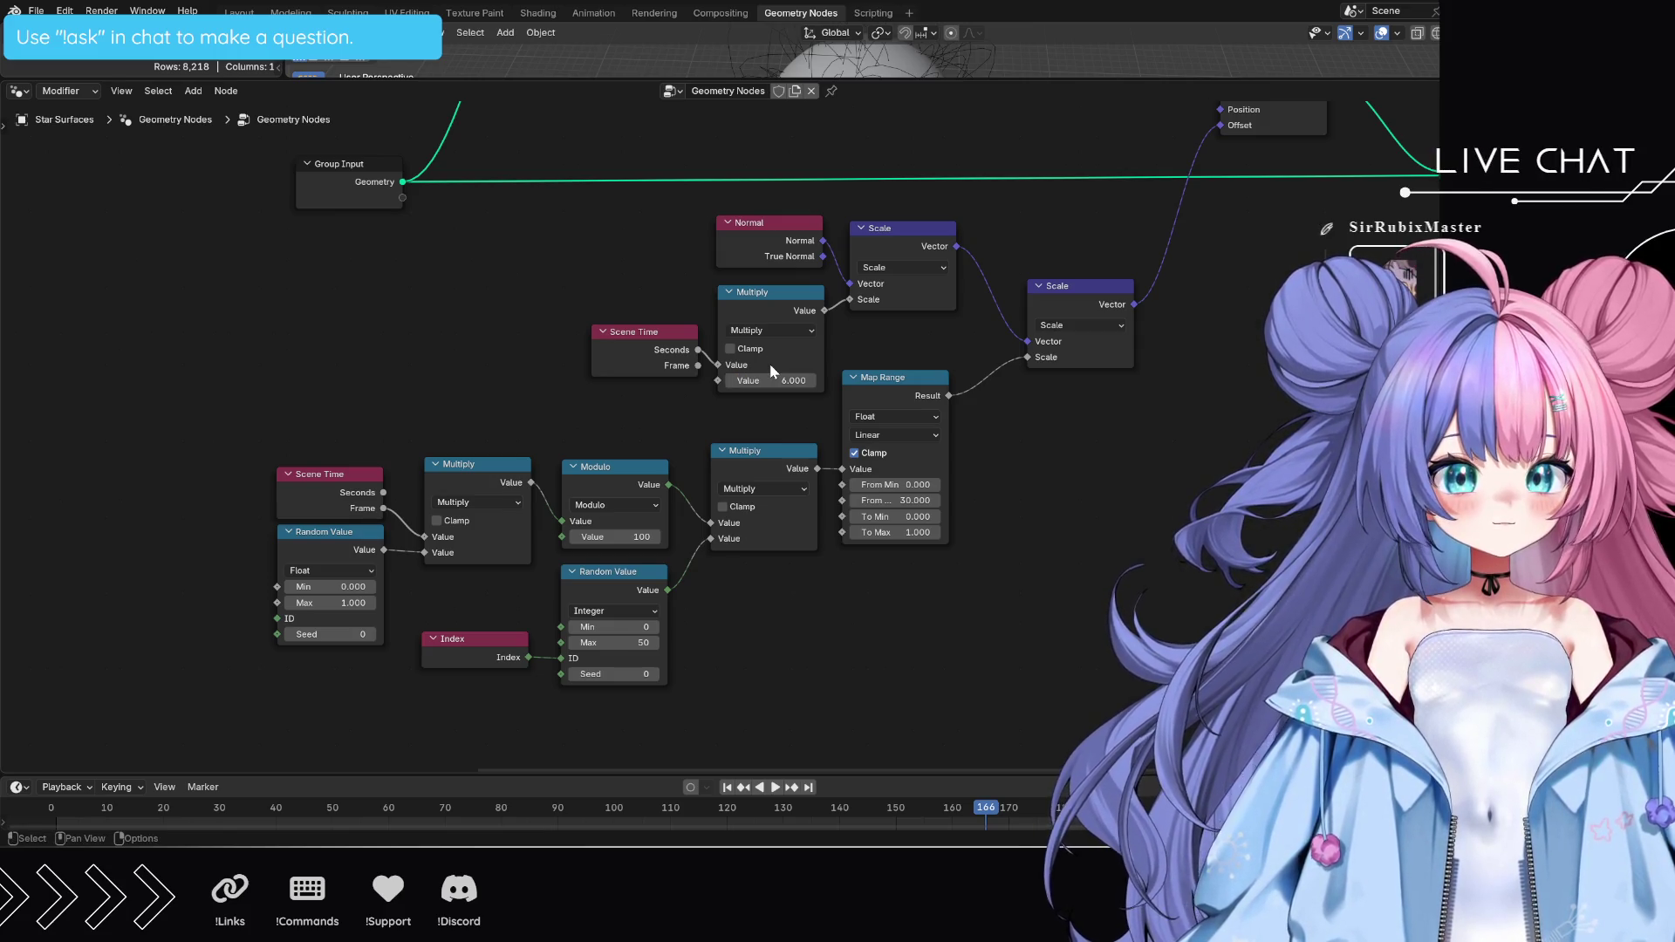
pyautogui.click(782, 379)
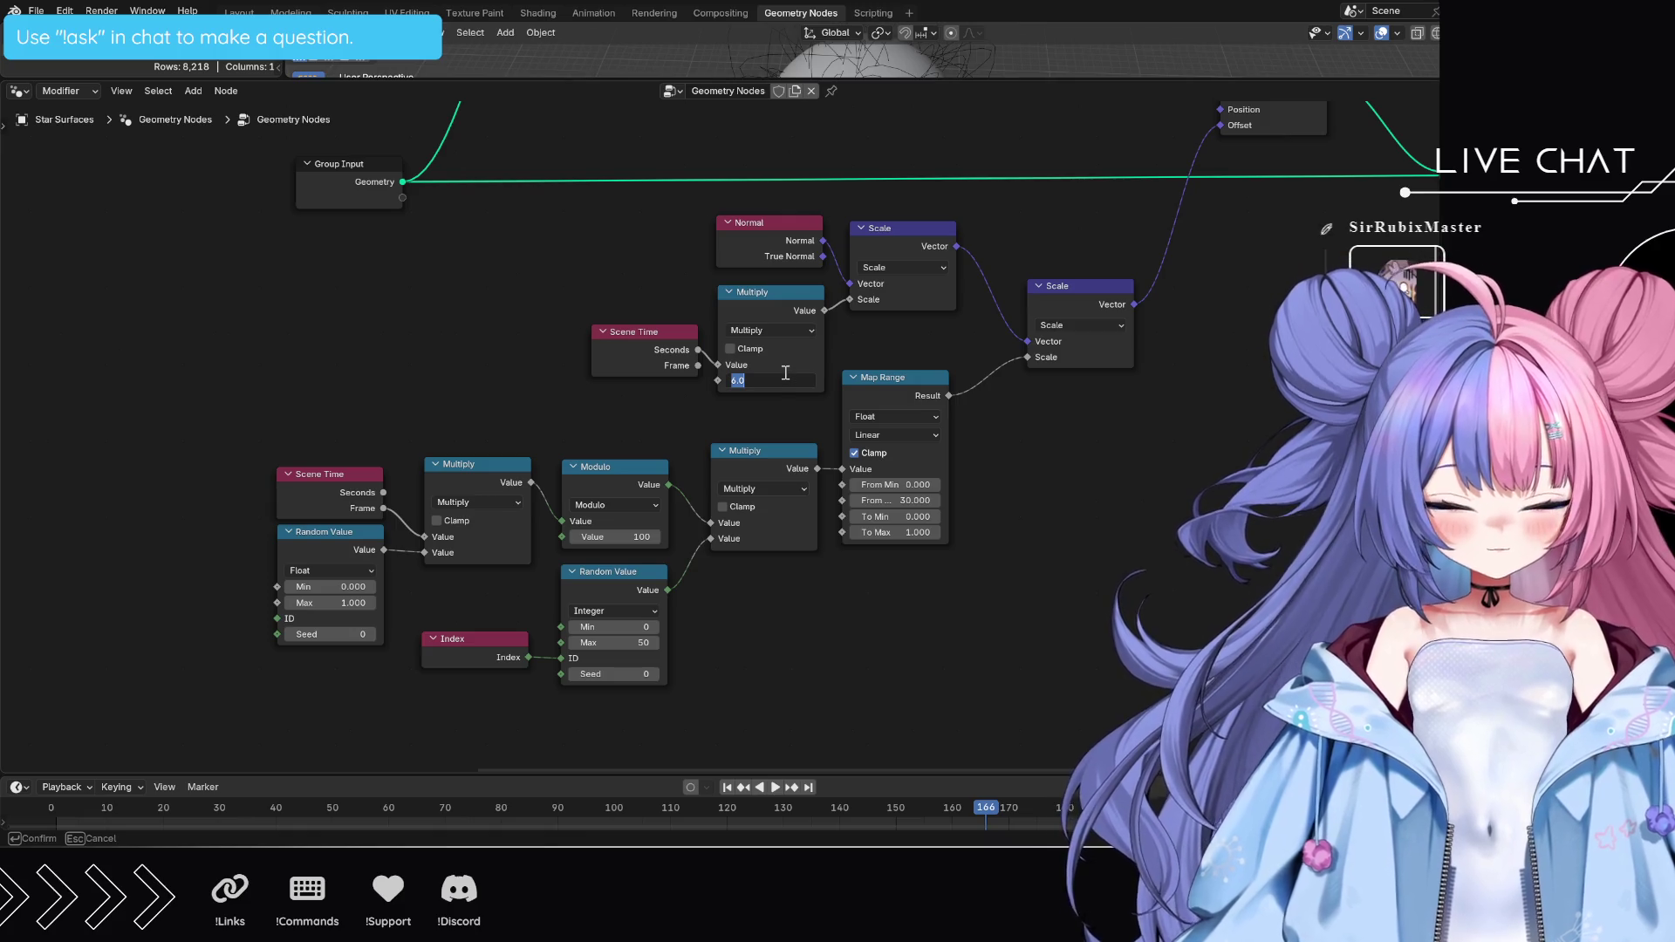
pyautogui.write('0')
pyautogui.write('4')
pyautogui.press('Return')
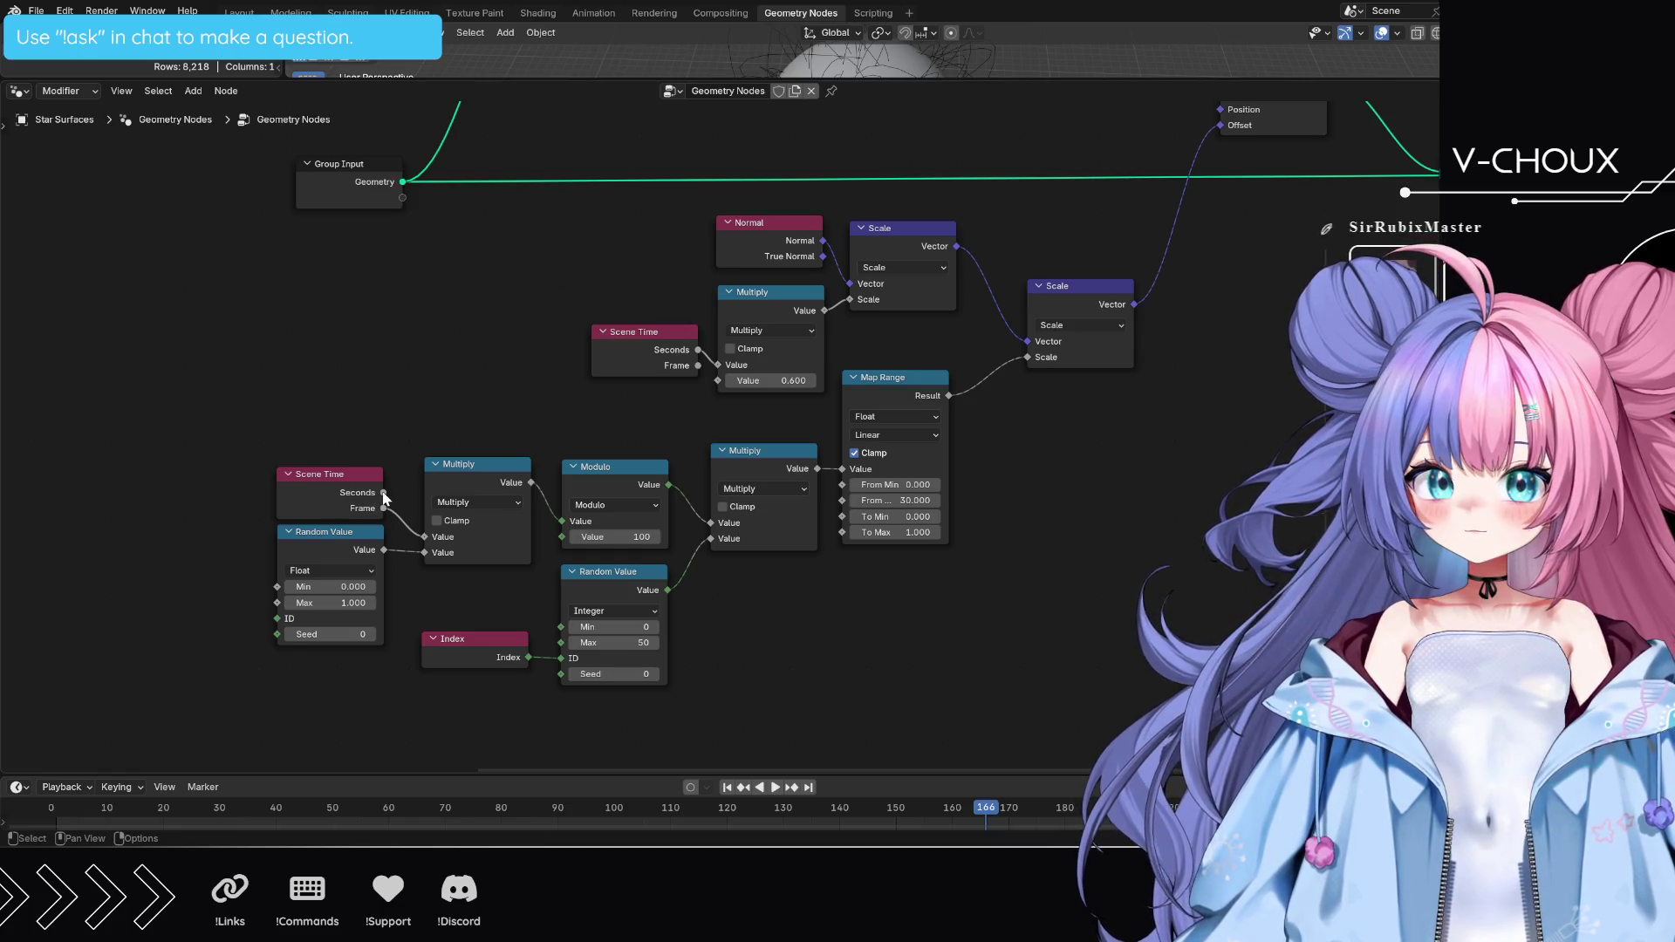
# - Link the lower Scene Time Seconds into its Multiply node and set Random Value Max to 1500
pyautogui.moveTo(382, 492); pyautogui.dragTo(424, 537)
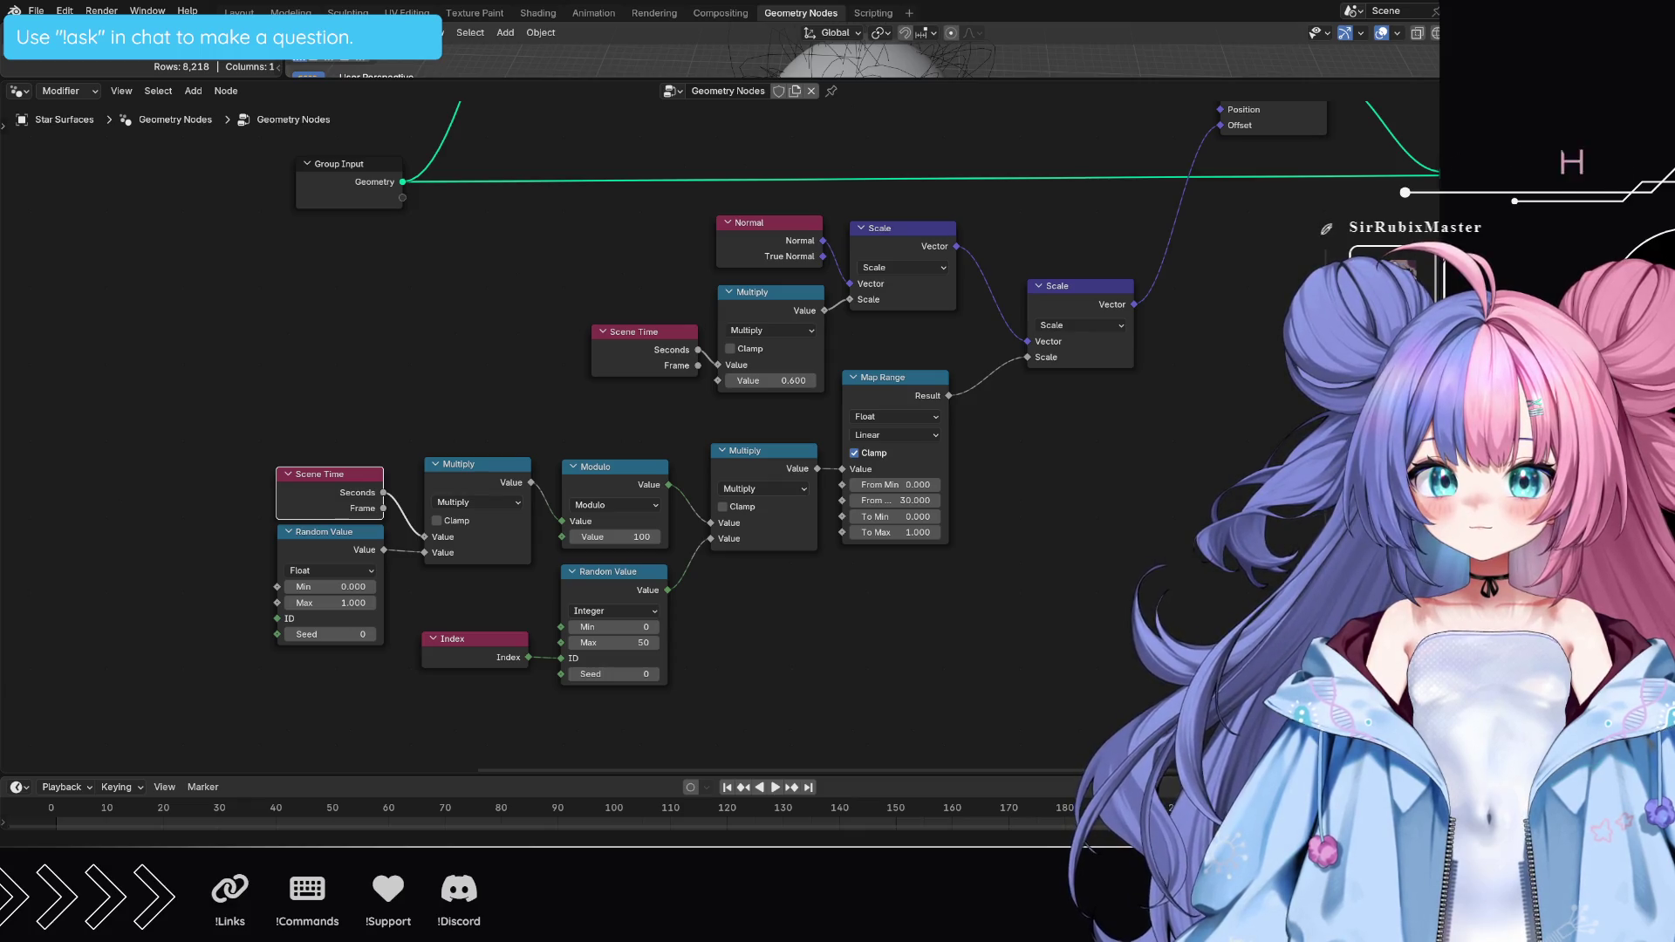
pyautogui.click(341, 601)
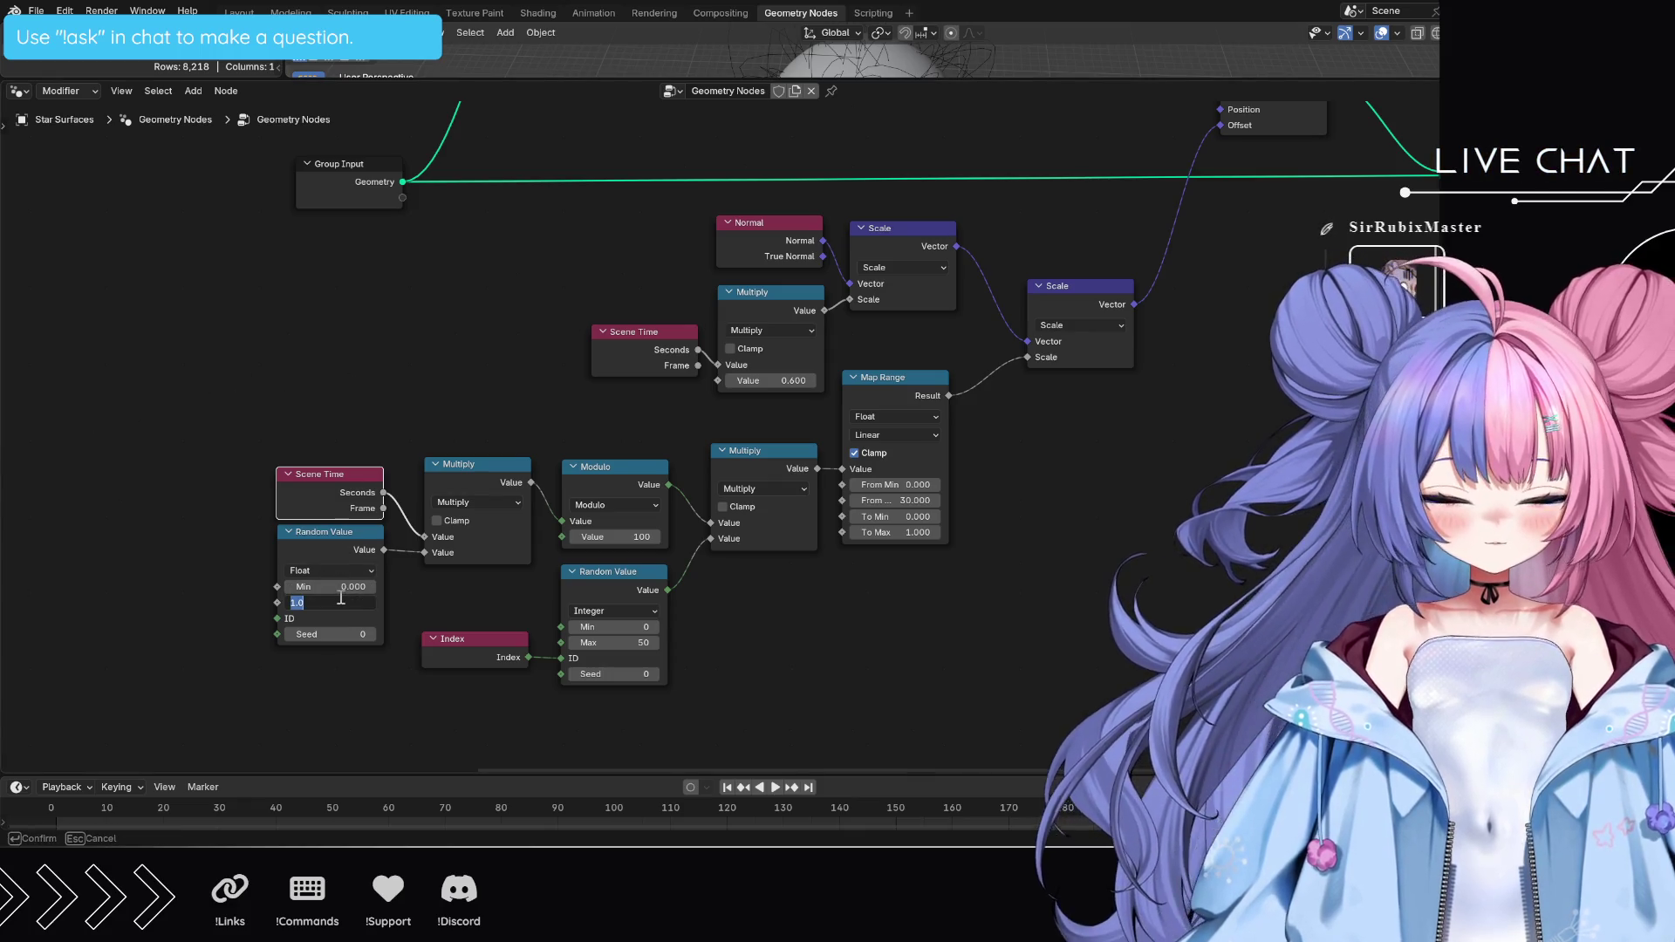
pyautogui.write('1500')
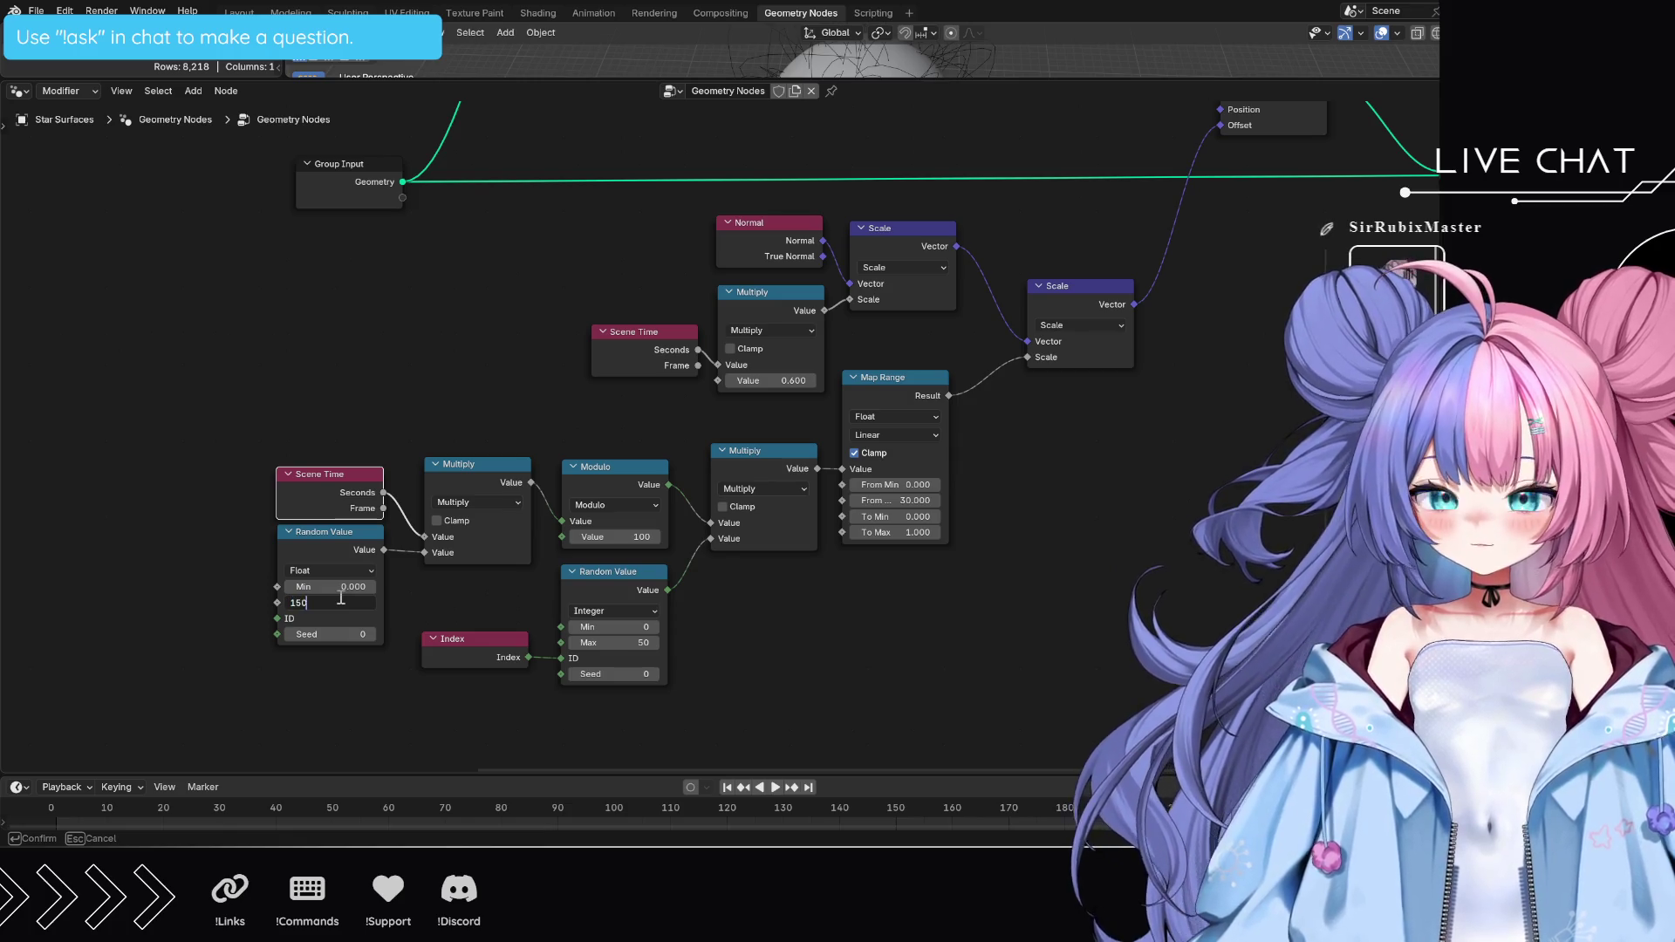
pyautogui.press('Return')
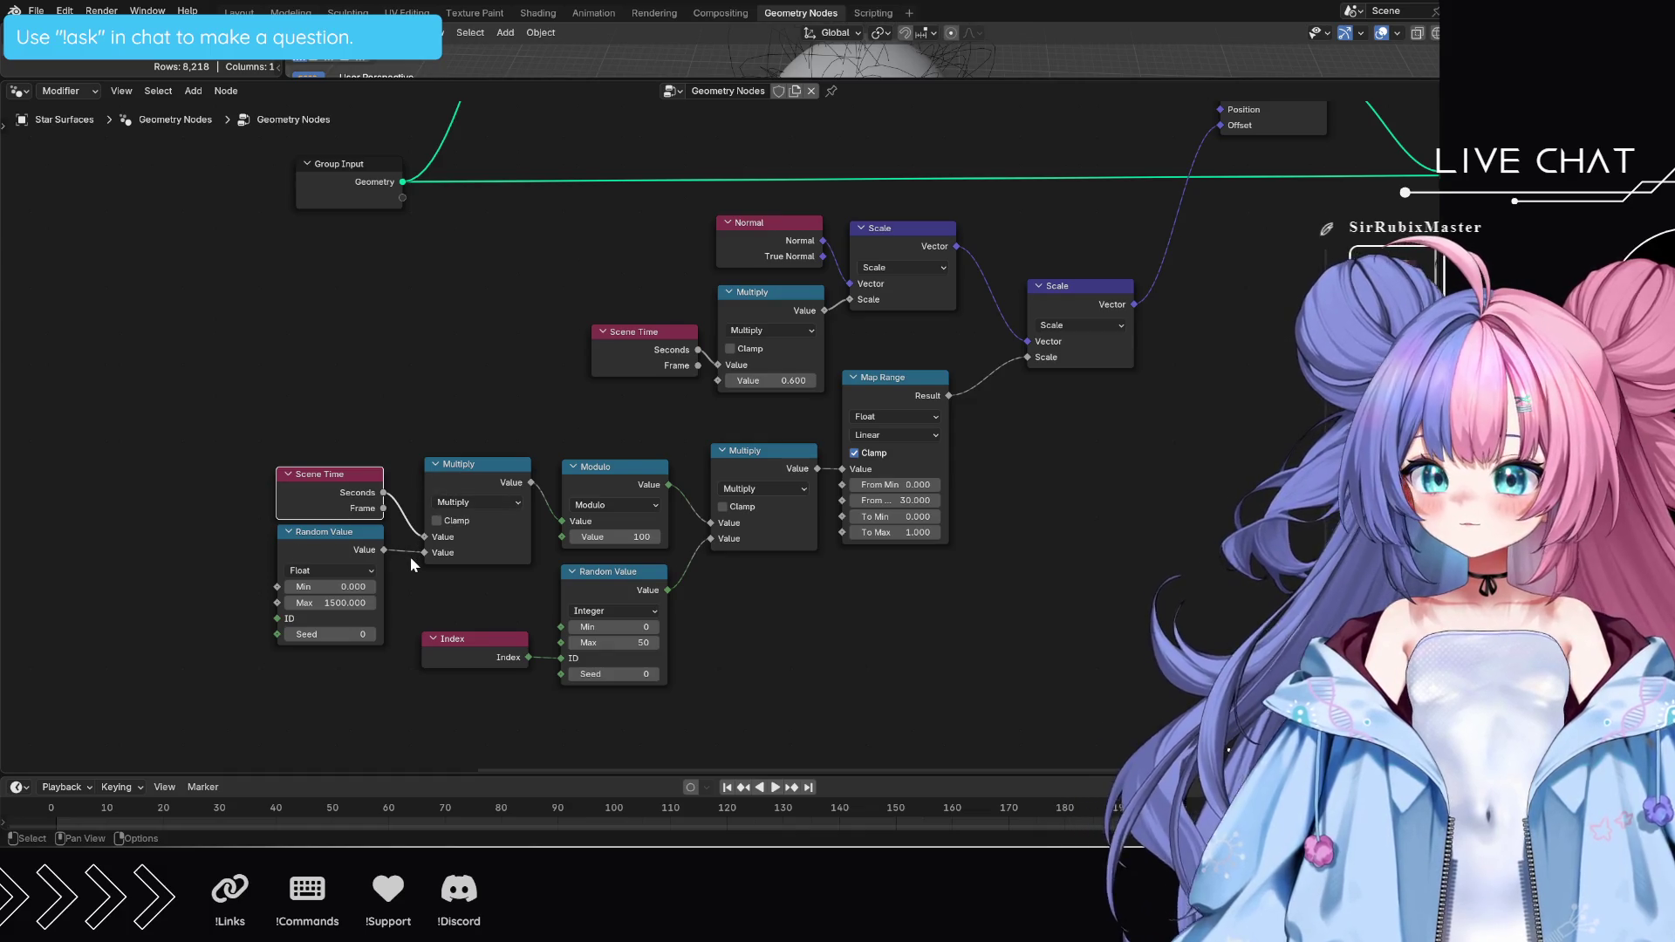
pyautogui.moveTo(477, 546)
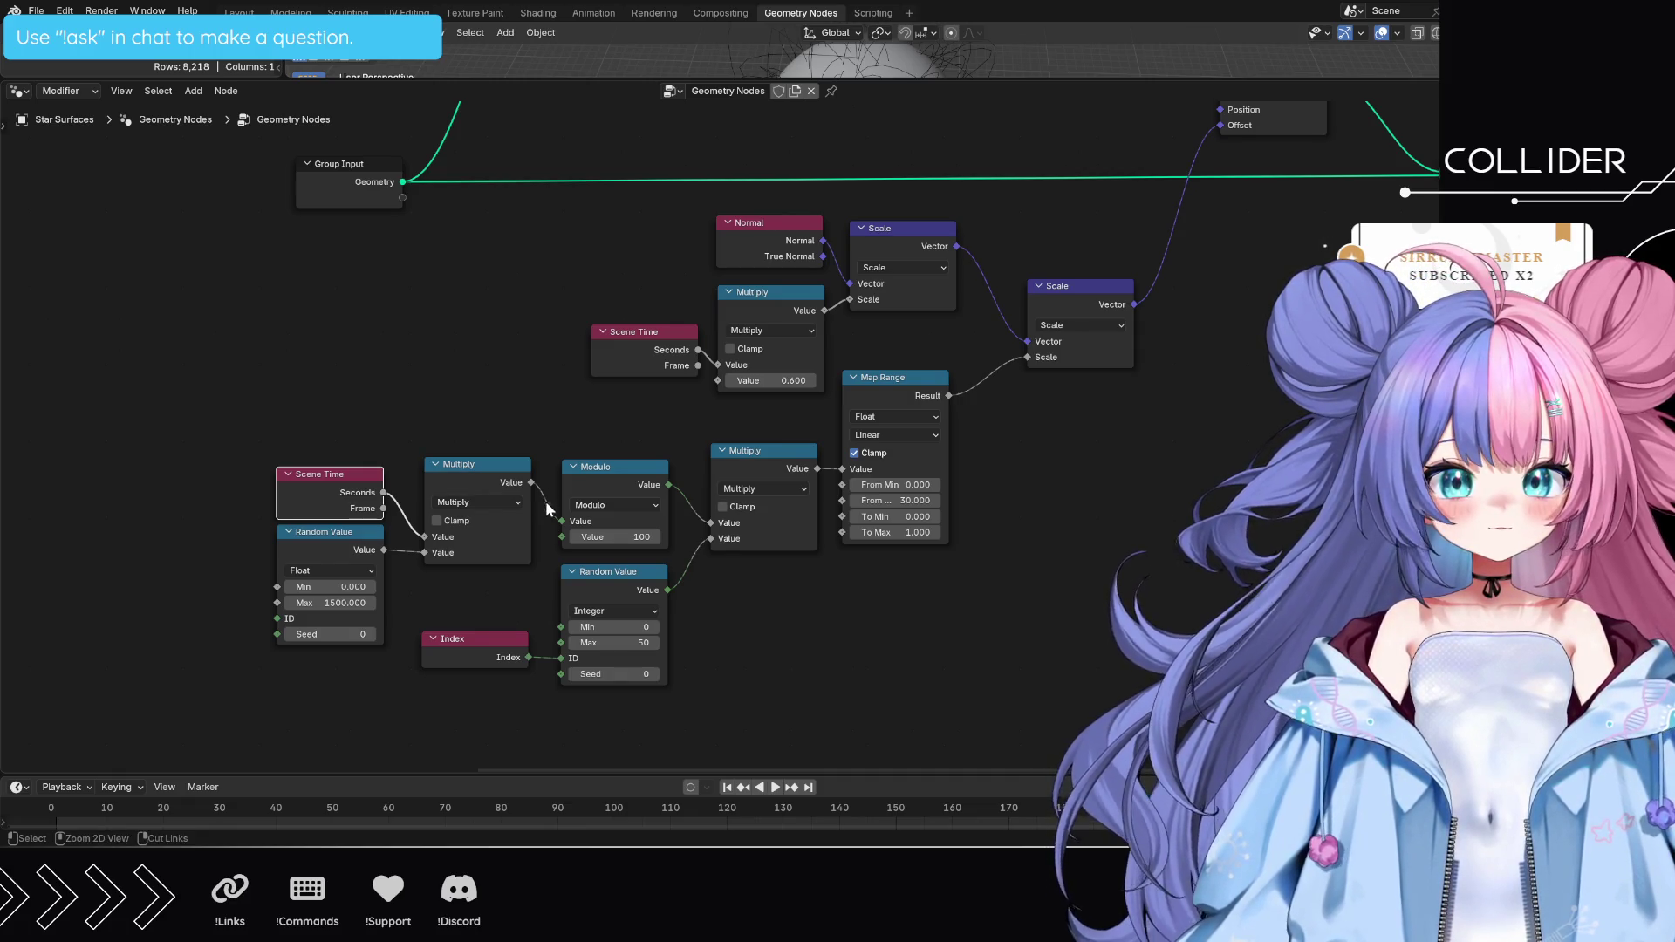
# - Detach the lower Multiply from Modulo and use it instead of the 0.600 Multiply for the normal's scale
pyautogui.keyDown('ctrl'); pyautogui.moveTo(548, 486); pyautogui.dragTo(539, 504, button='right'); pyautogui.keyUp('ctrl')
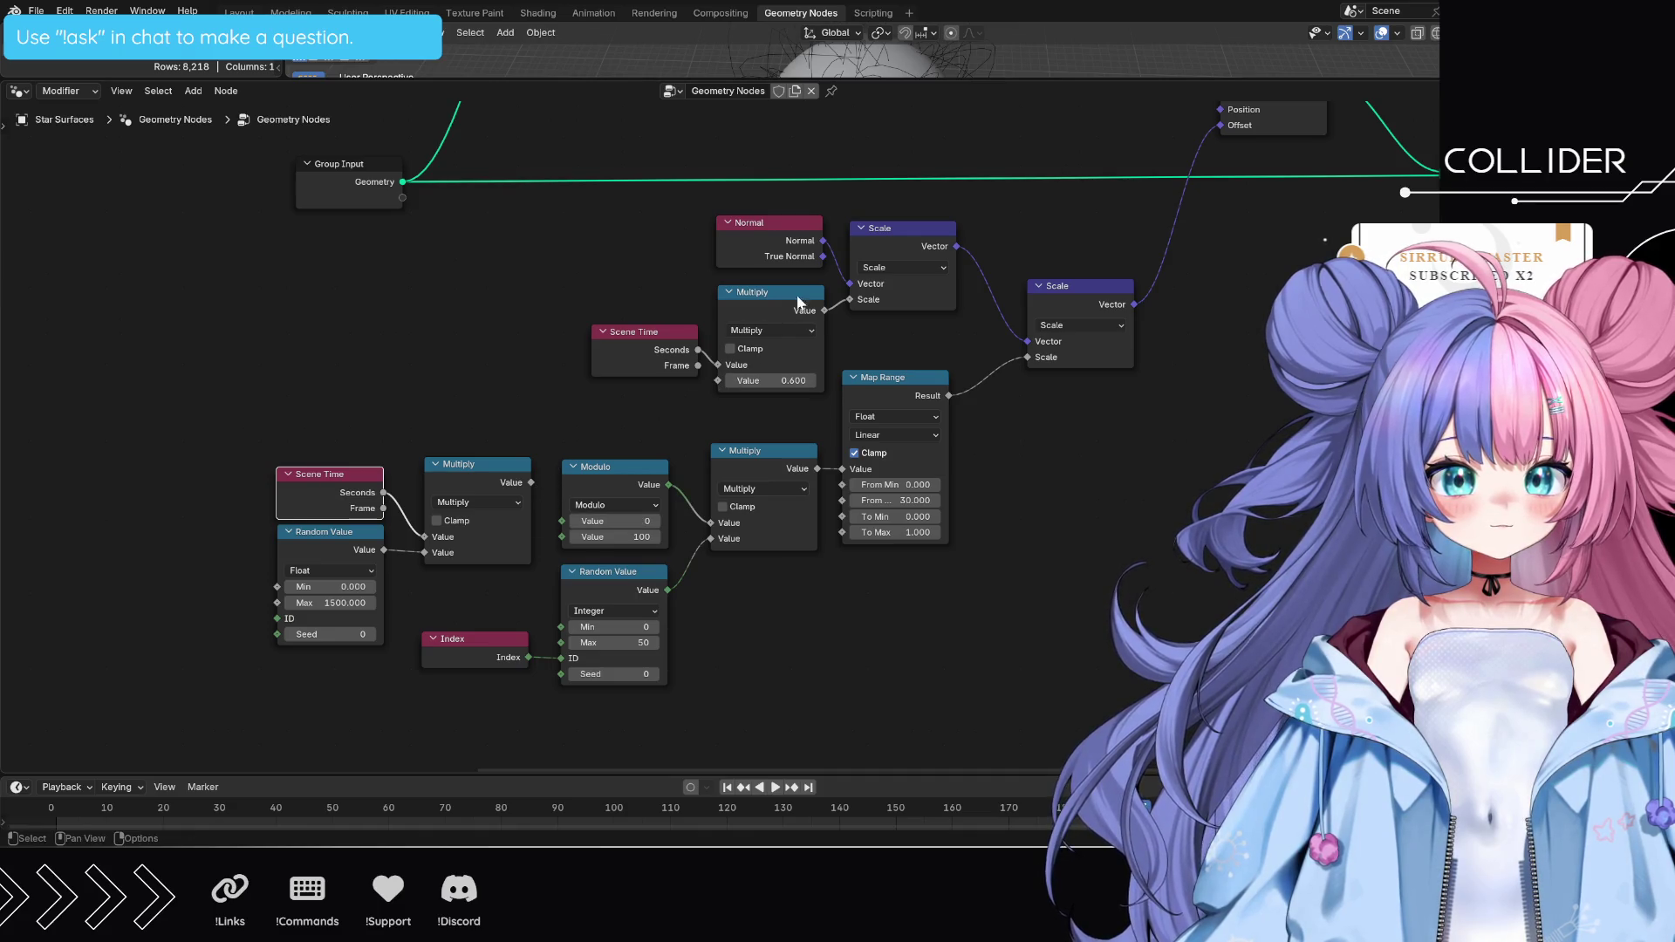
pyautogui.moveTo(804, 296)
pyautogui.mouseDown()
pyautogui.moveTo(698, 298)
pyautogui.moveTo(733, 311)
pyautogui.moveTo(767, 309)
pyautogui.moveTo(447, 289)
pyautogui.mouseUp()
pyautogui.keyDown('ctrl'); pyautogui.moveTo(602, 275); pyautogui.dragTo(595, 325, button='right'); pyautogui.keyUp('ctrl')
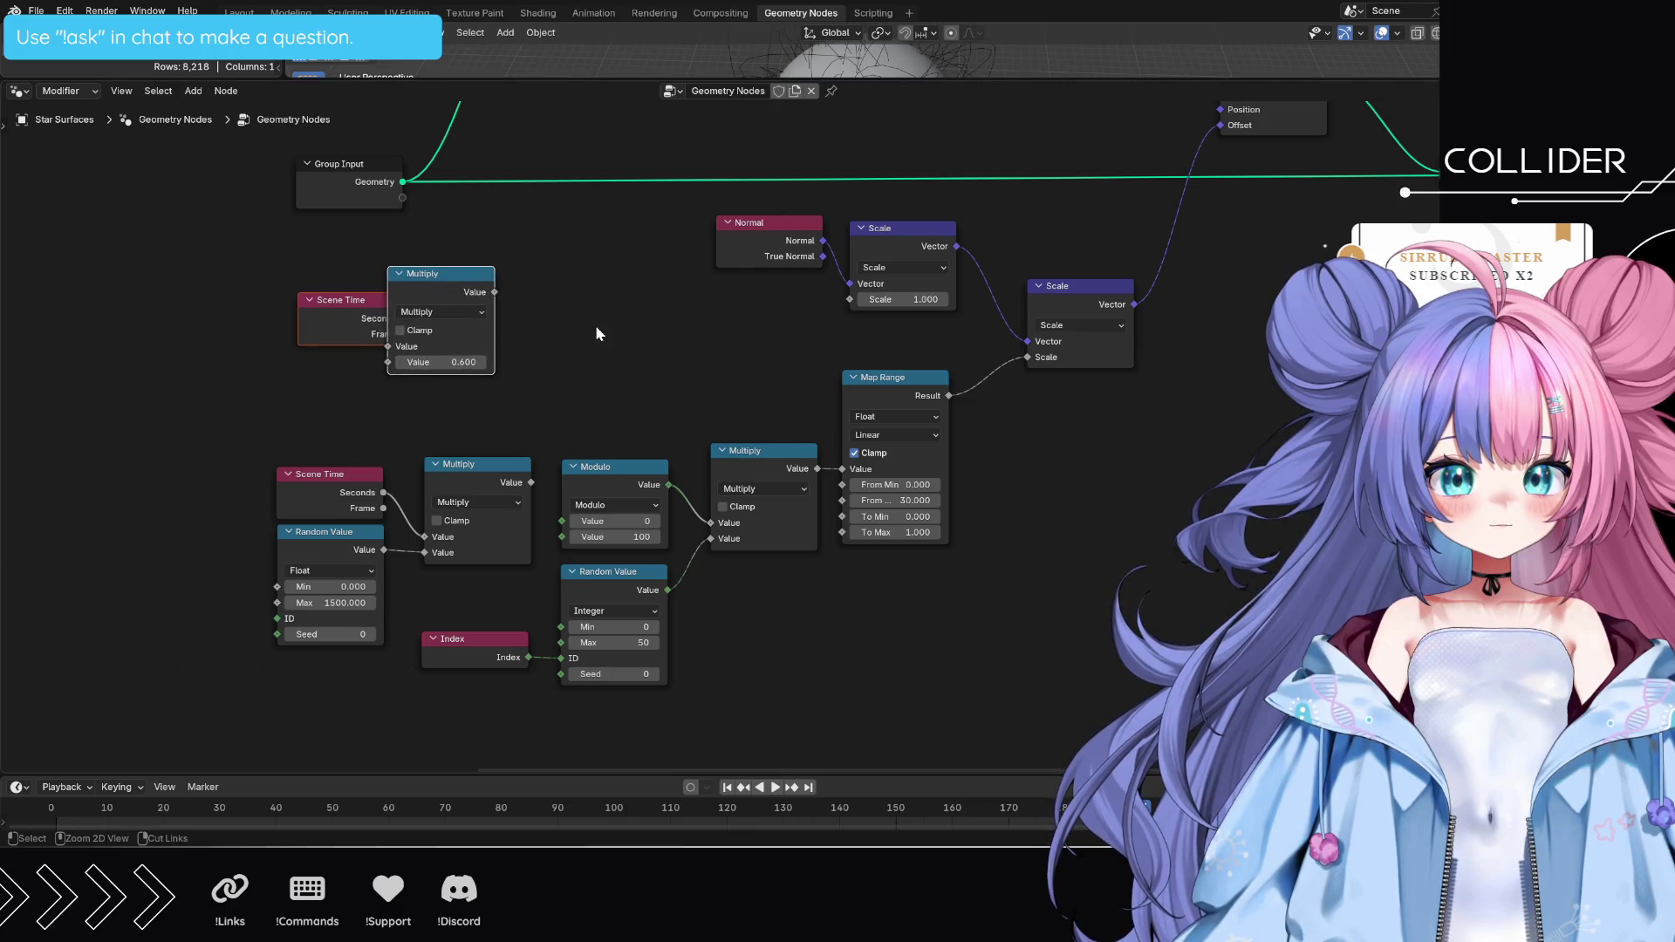
pyautogui.moveTo(531, 482)
pyautogui.mouseDown()
pyautogui.moveTo(718, 348)
pyautogui.moveTo(849, 299)
pyautogui.mouseUp()
# - Preview the animation, then move the Scene Time, Random Value and Multiply group near the Scale nodes
pyautogui.press('space')
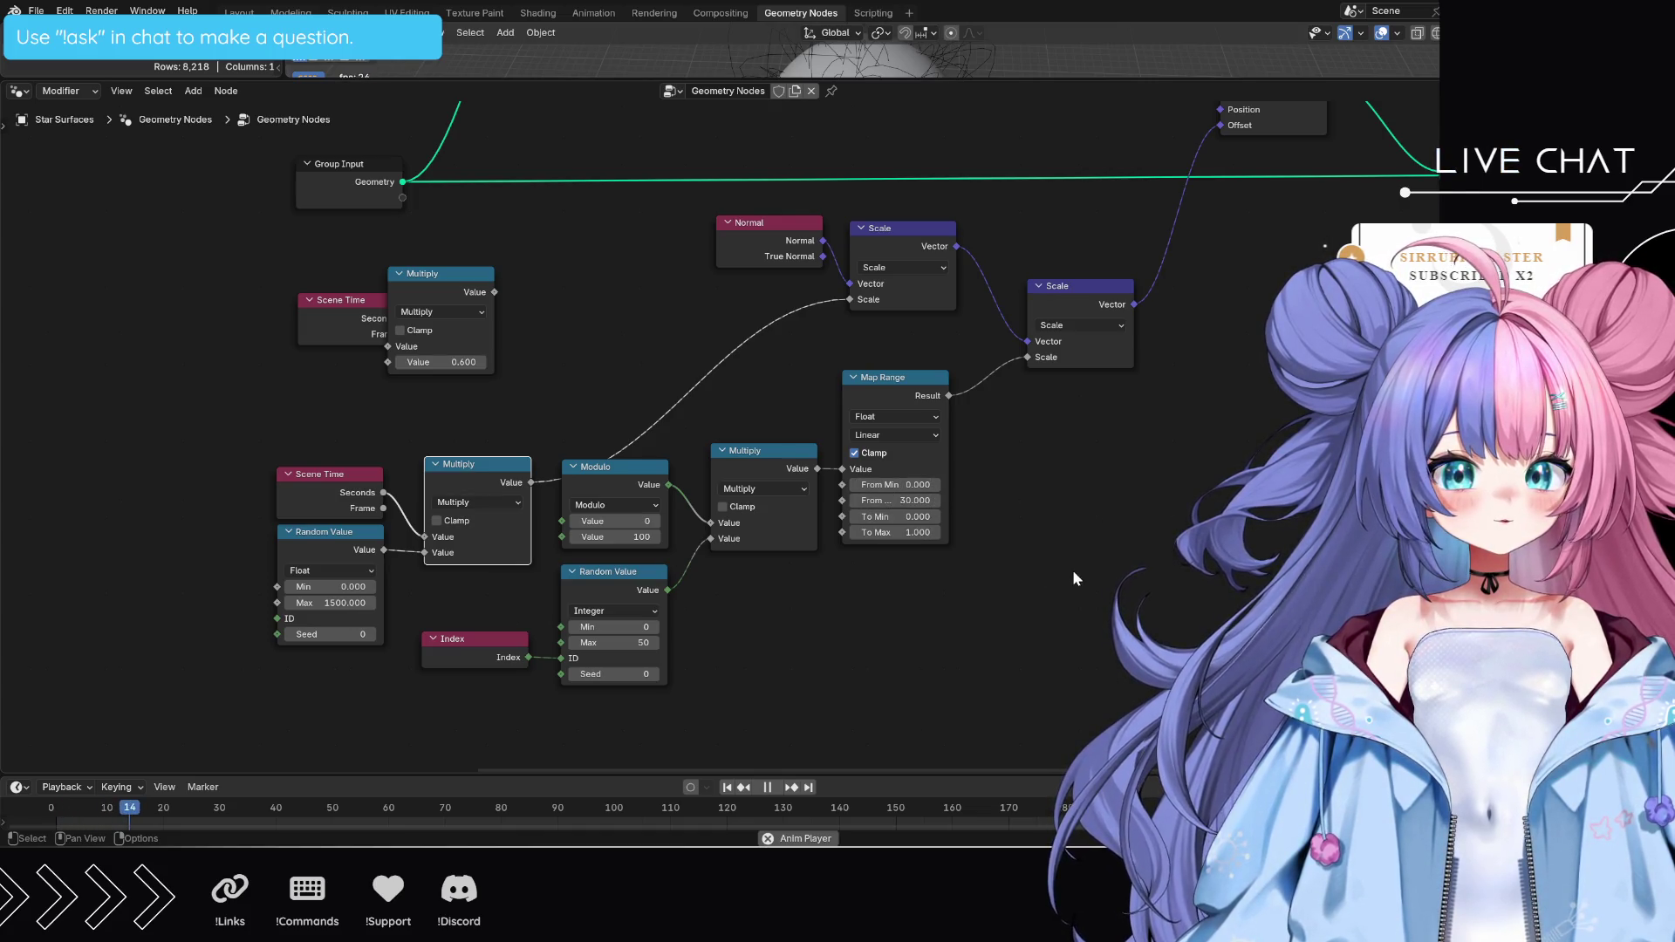
pyautogui.press('space')
pyautogui.moveTo(575, 366)
pyautogui.mouseDown()
pyautogui.moveTo(366, 292)
pyautogui.moveTo(220, 276)
pyautogui.mouseUp()
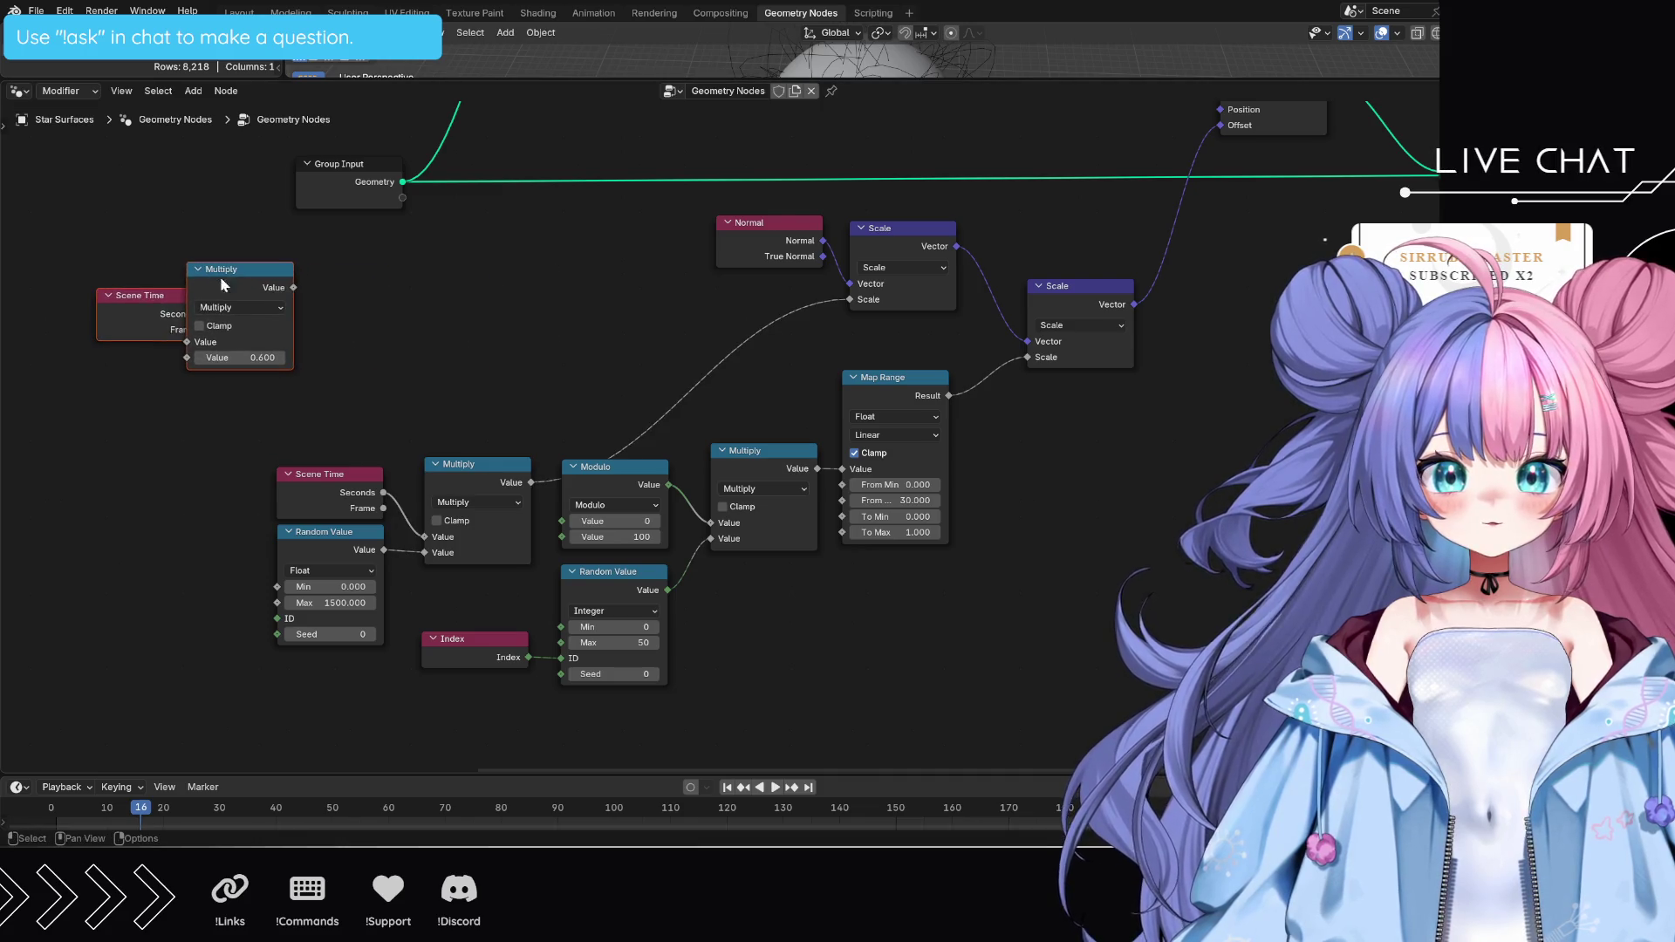
pyautogui.moveTo(363, 446); pyautogui.dragTo(505, 540)
pyautogui.moveTo(472, 456); pyautogui.dragTo(556, 299)
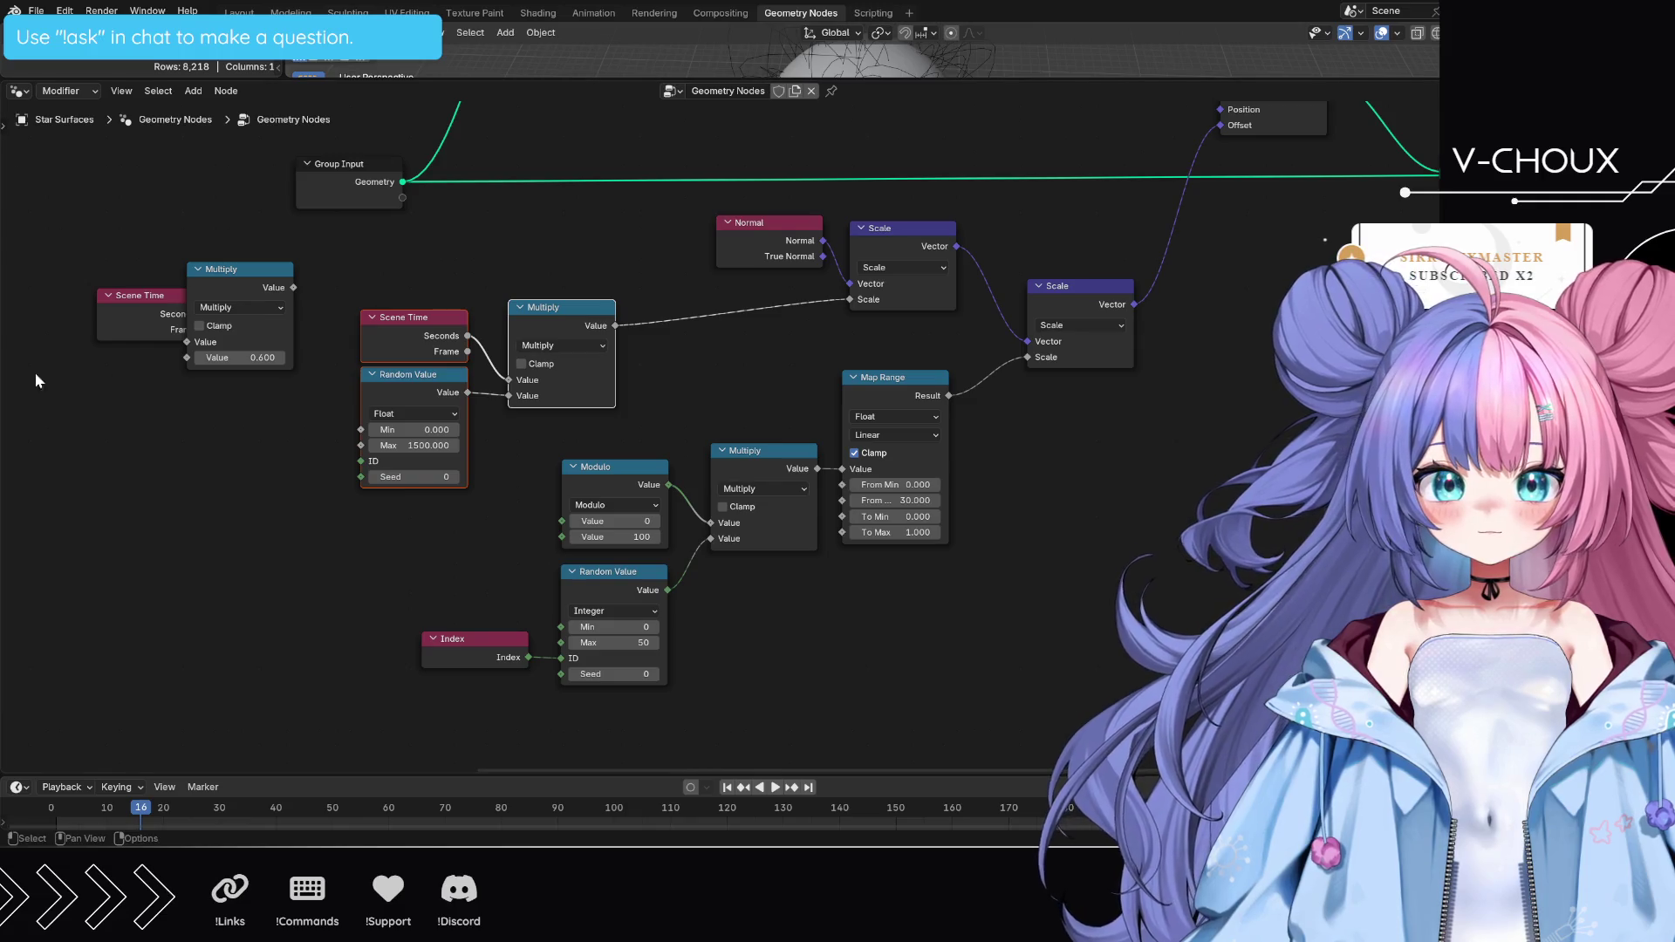
# - Set the Random Value Min to -4
pyautogui.click(427, 430)
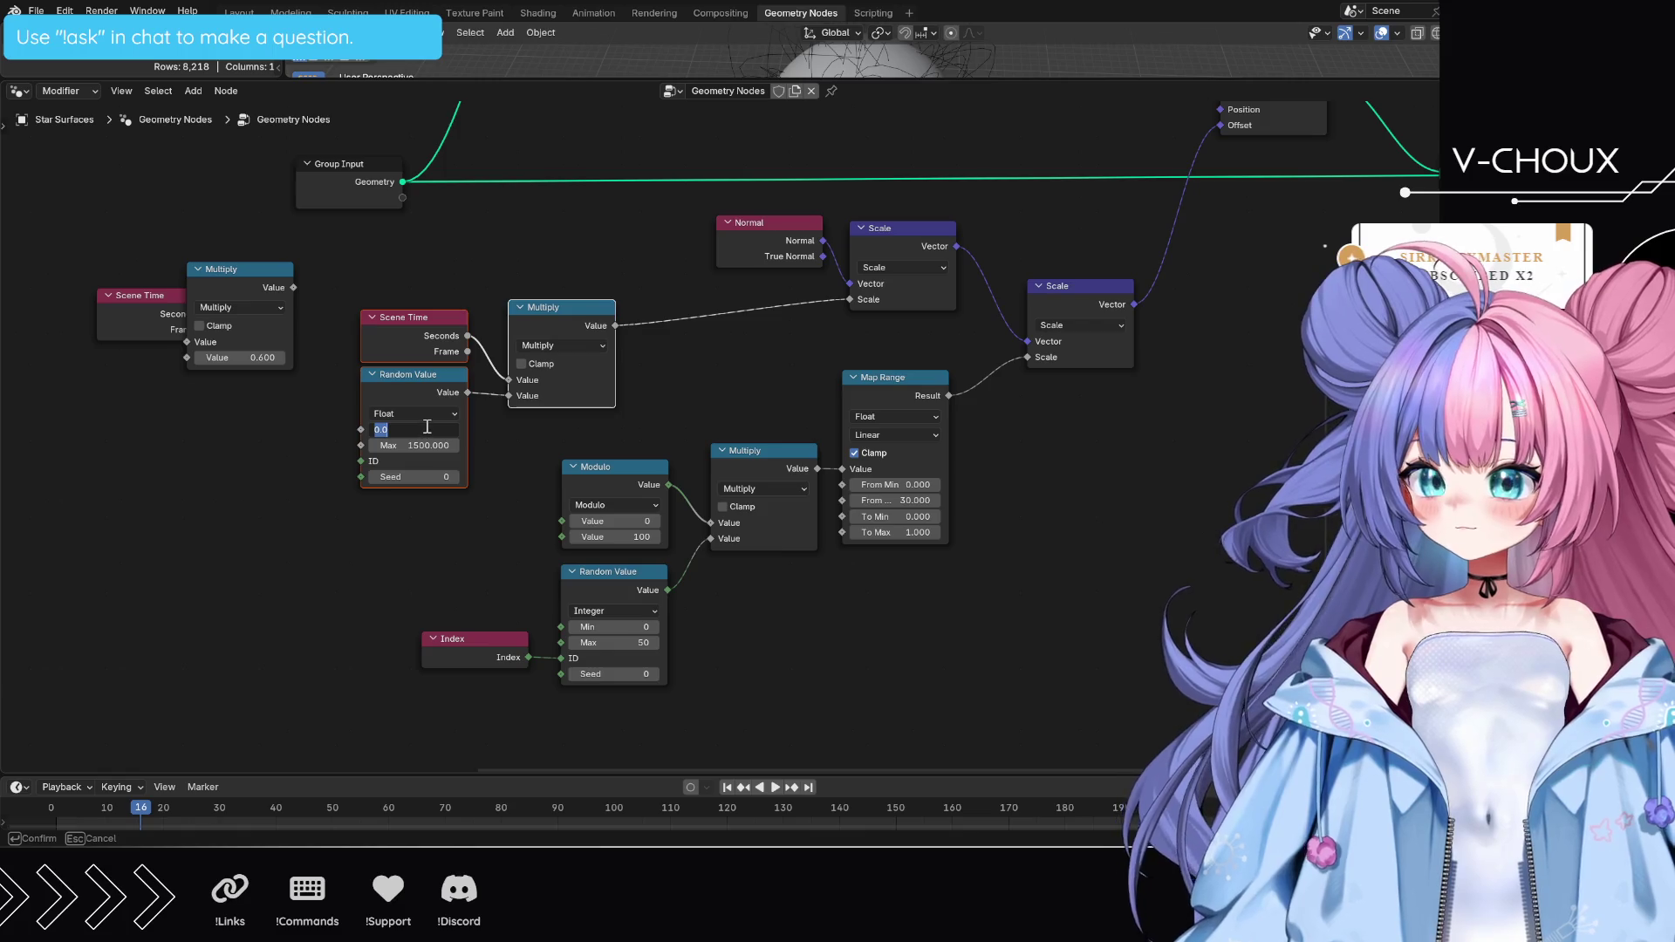
pyautogui.write('-4')
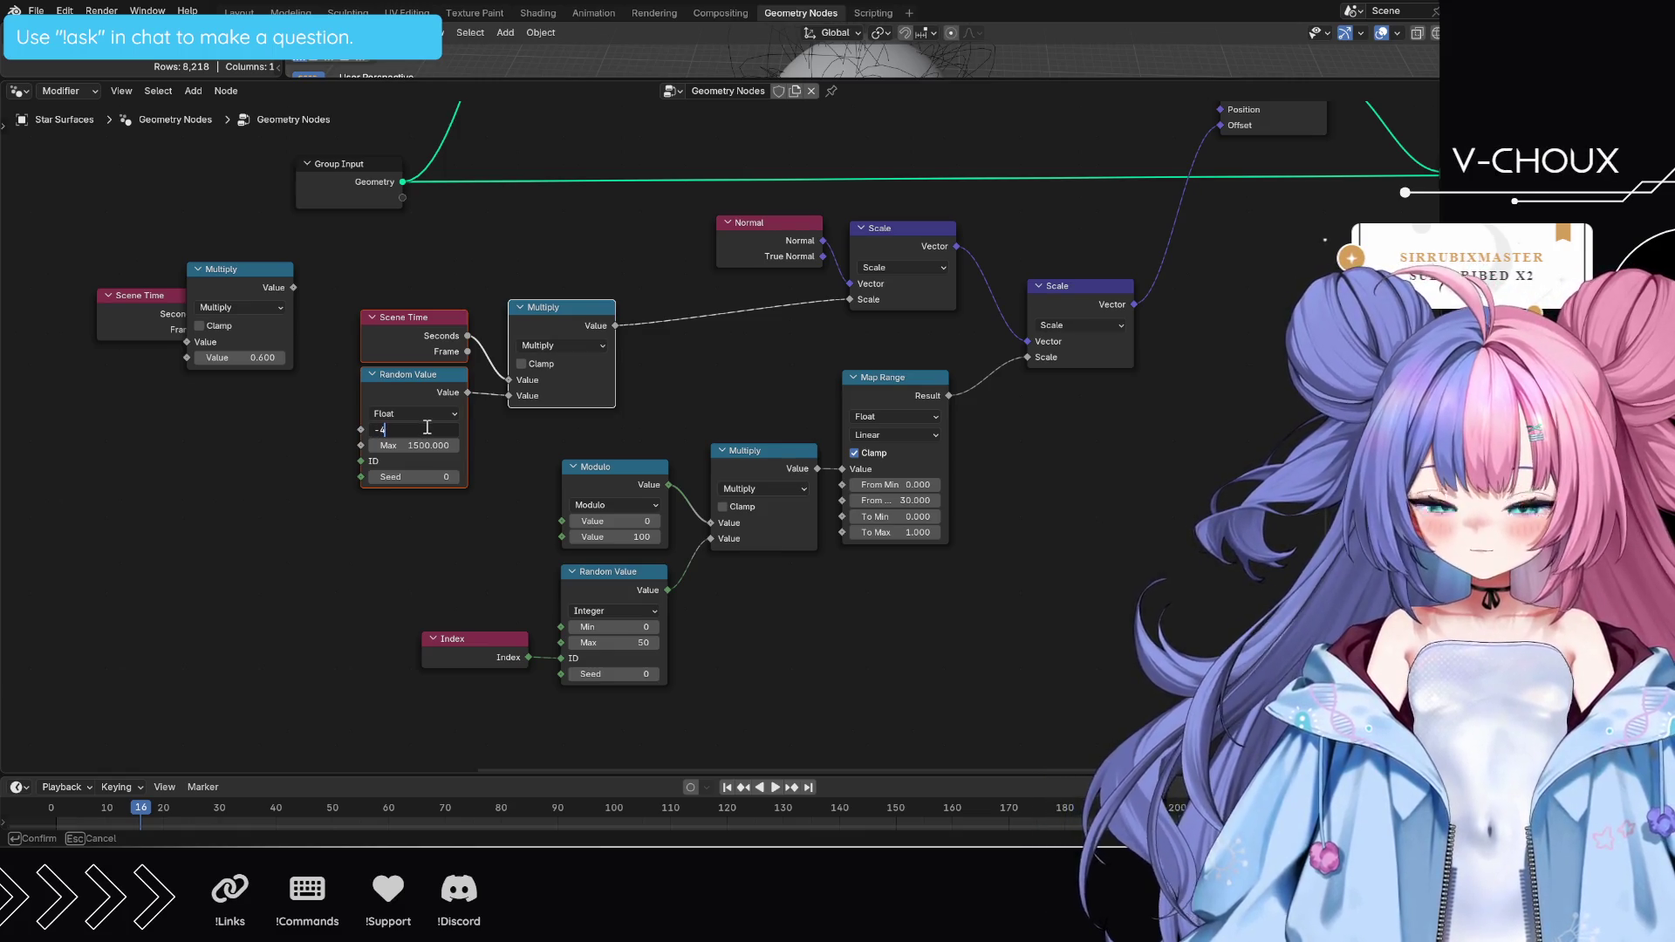
pyautogui.press('Return')
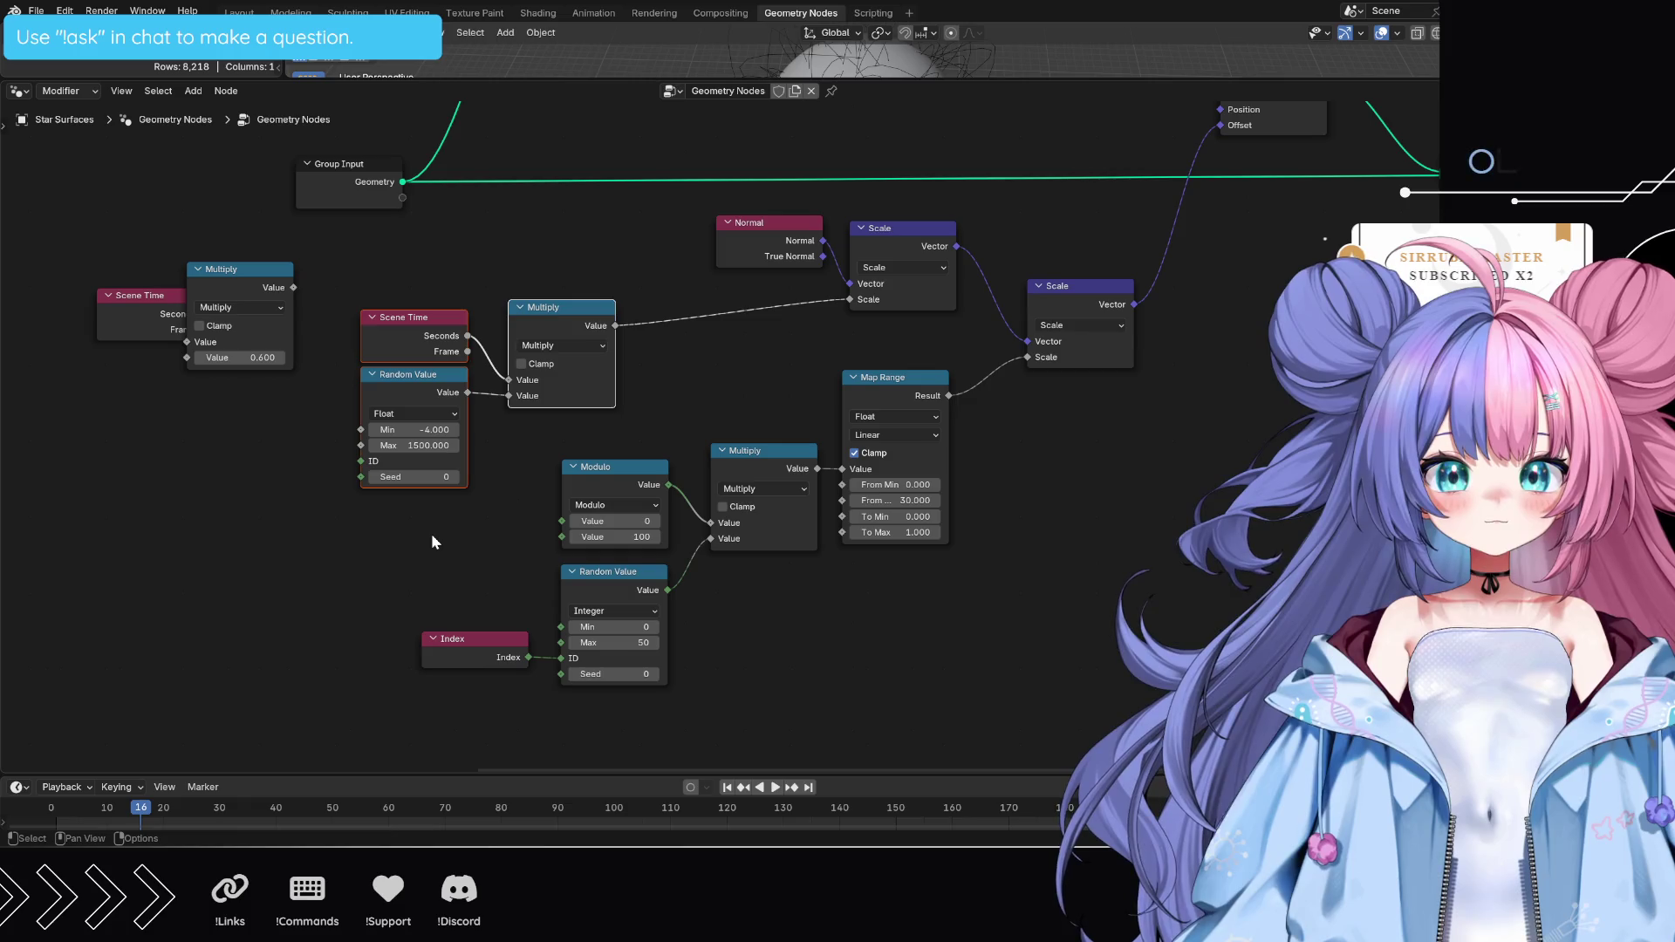
# - Preview the animation, then undo back to the 0.600 Multiply driving the first Scale
pyautogui.click(432, 536)
pyautogui.press('space')
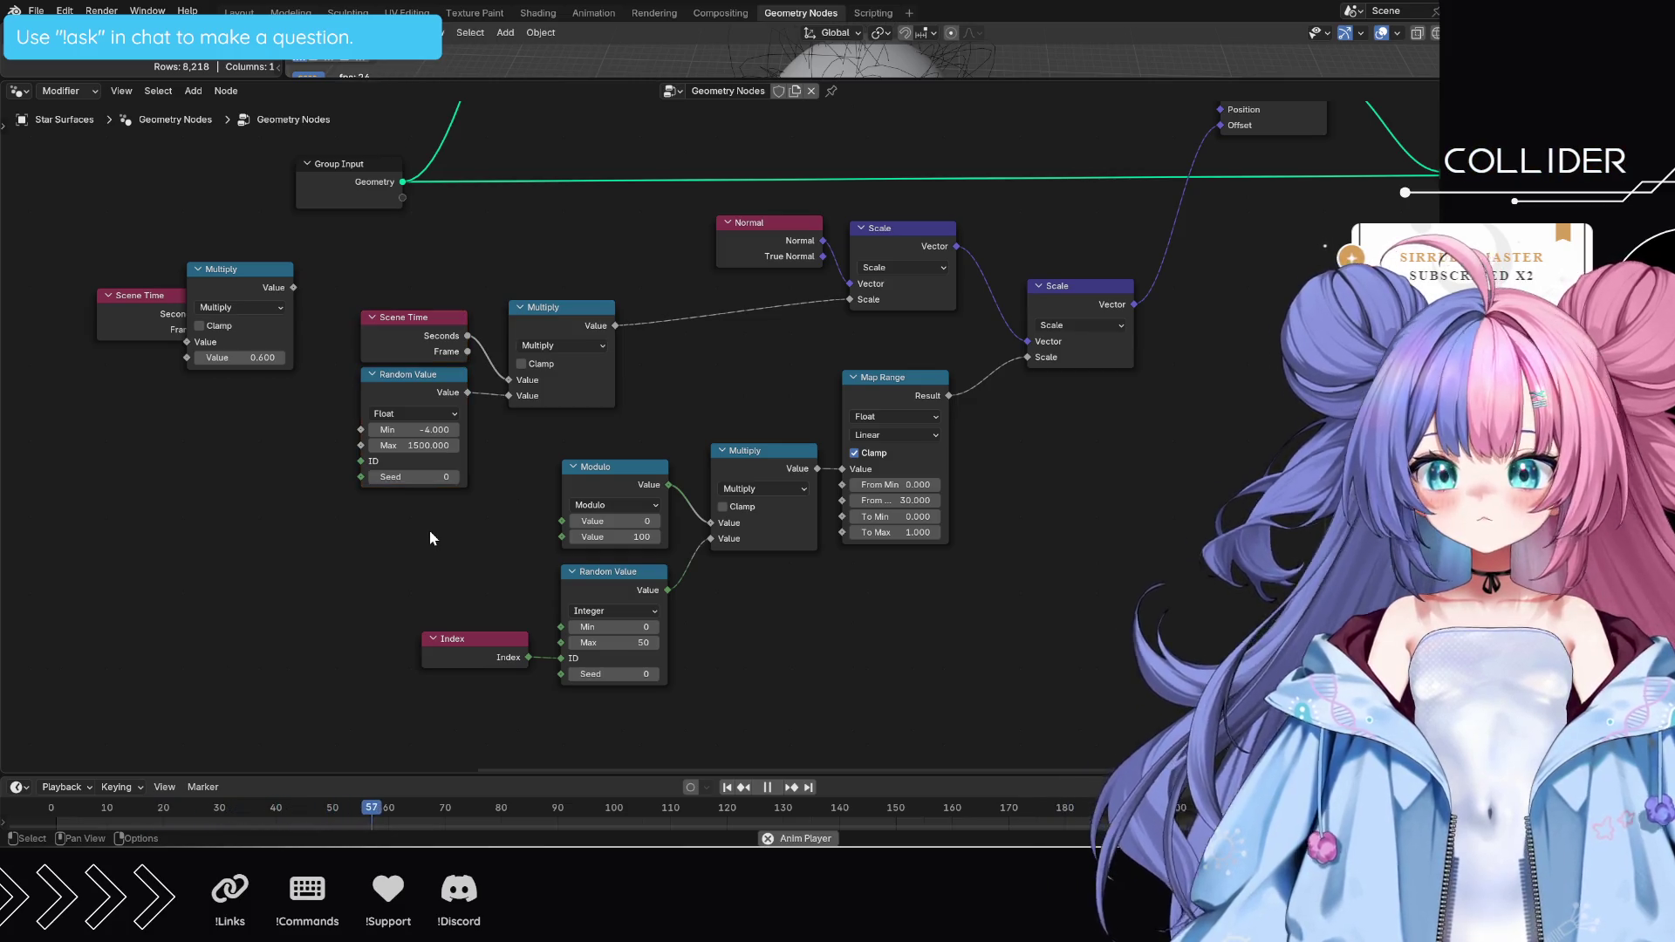
pyautogui.press('space')
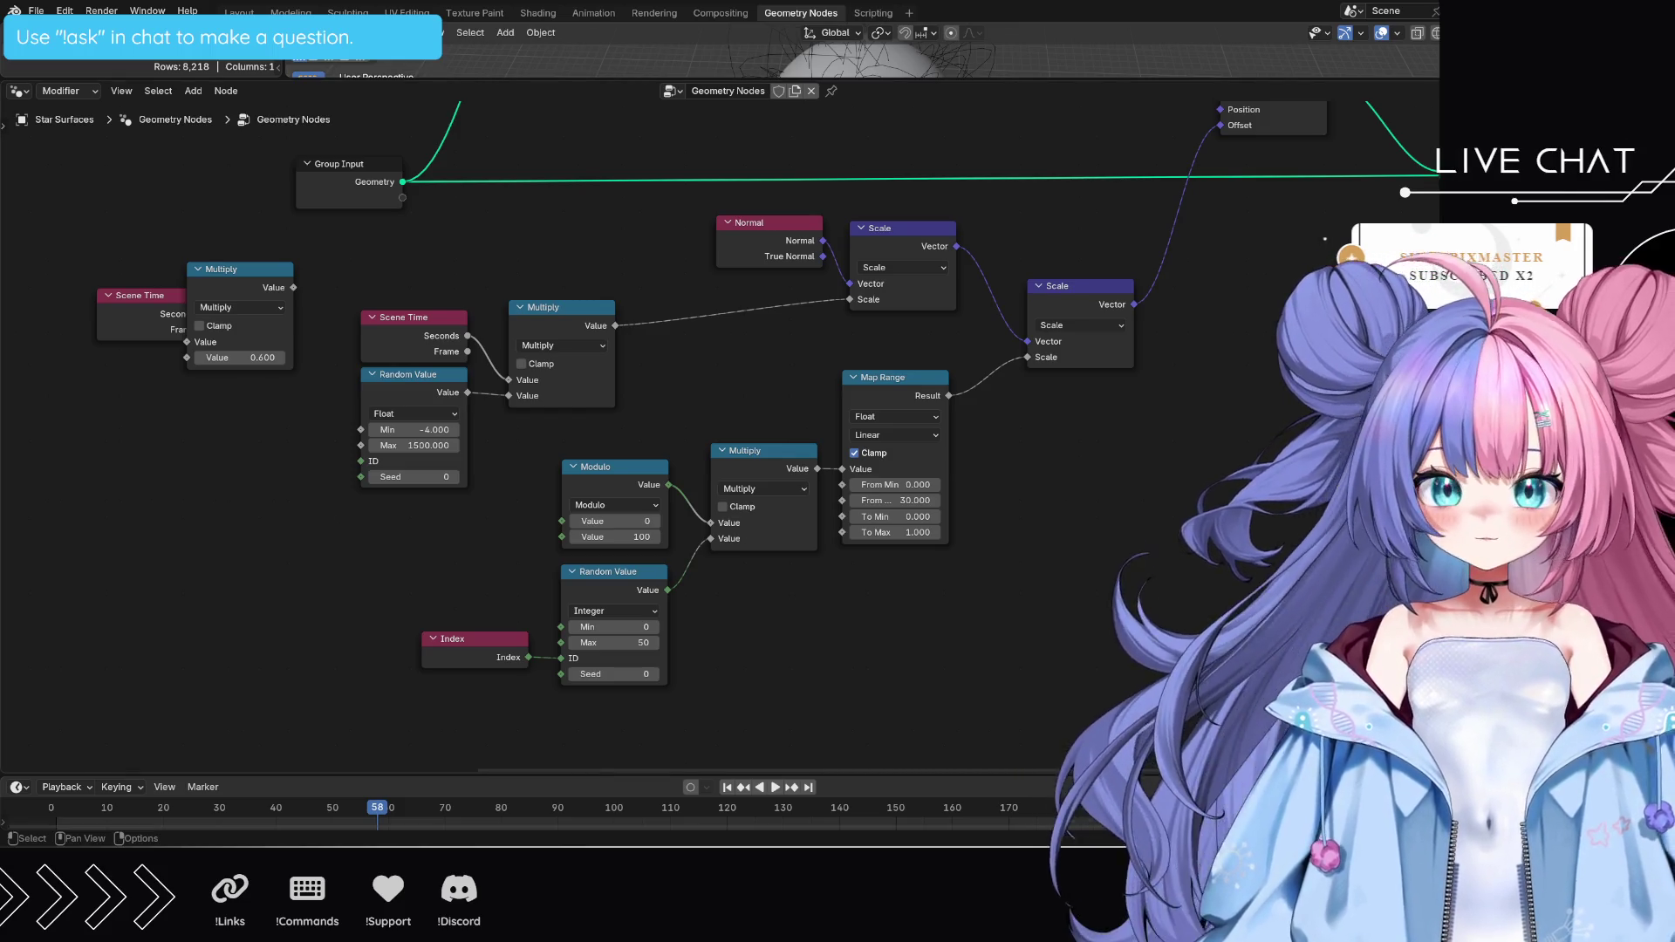
pyautogui.hotkey('ctrl', 'z')
pyautogui.hotkey('ctrl', 'z')
pyautogui.hotkey('ctrl', 'z')
pyautogui.hotkey('ctrl', 'z')
pyautogui.hotkey('ctrl', 'z')
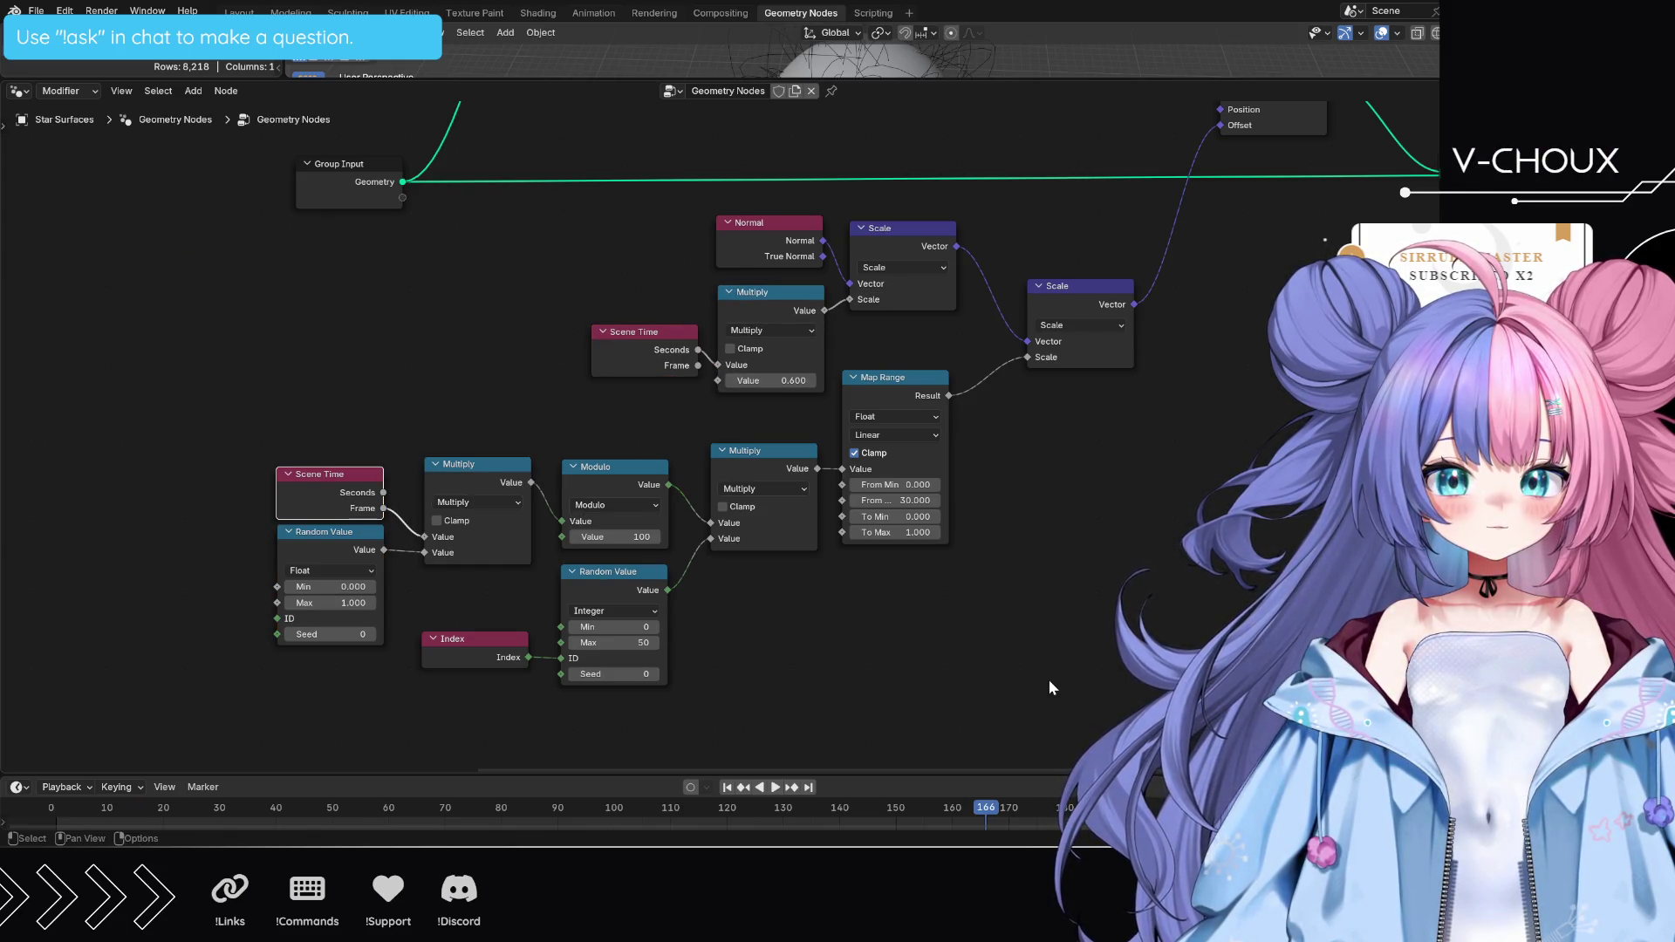
pyautogui.hotkey('ctrl', 'z')
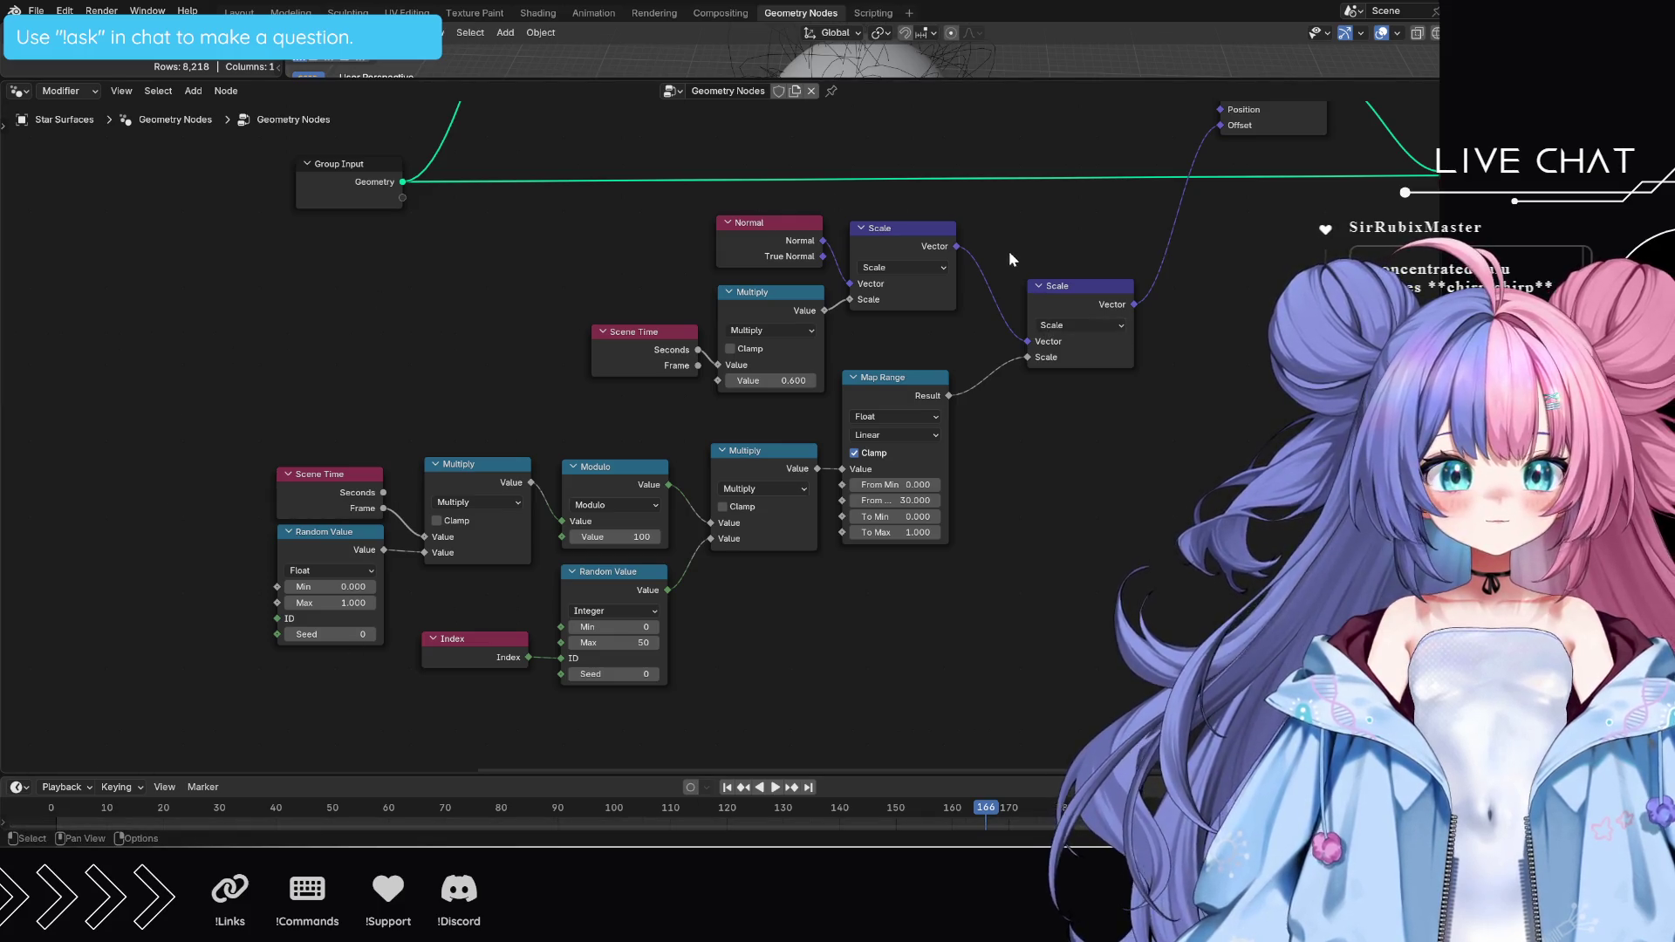
# - Enlarge the 3D viewport so the sphere and its looping star curves show above the node tree
pyautogui.moveTo(939, 79)
pyautogui.mouseDown()
pyautogui.moveTo(939, 248)
pyautogui.moveTo(939, 170)
pyautogui.mouseUp()
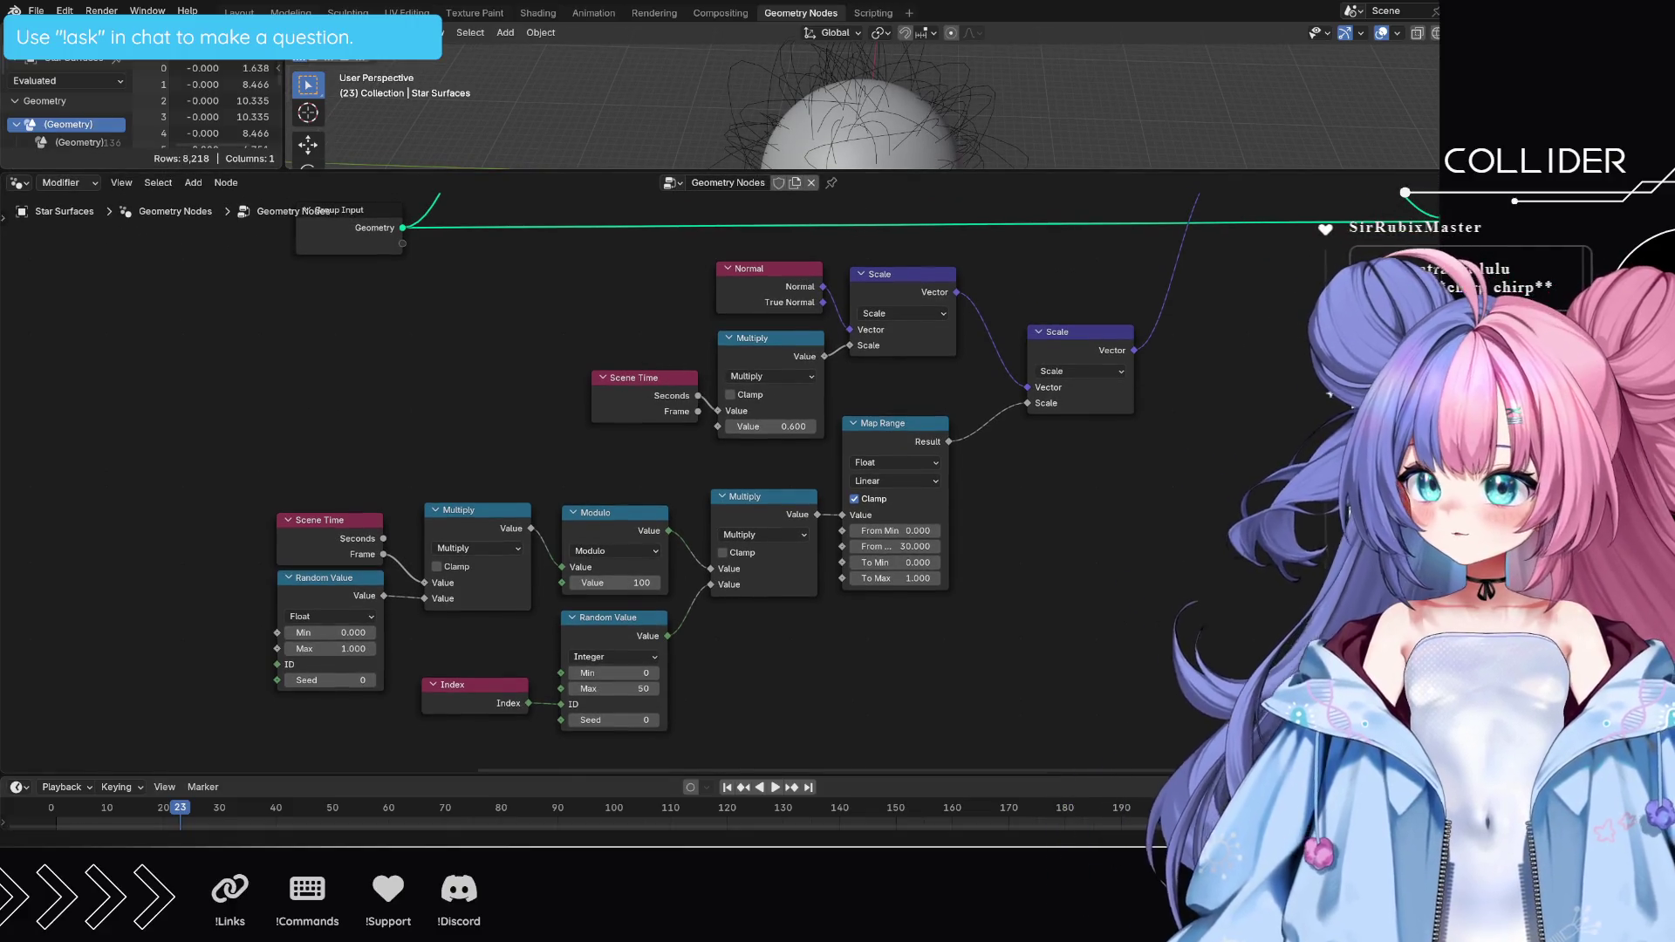
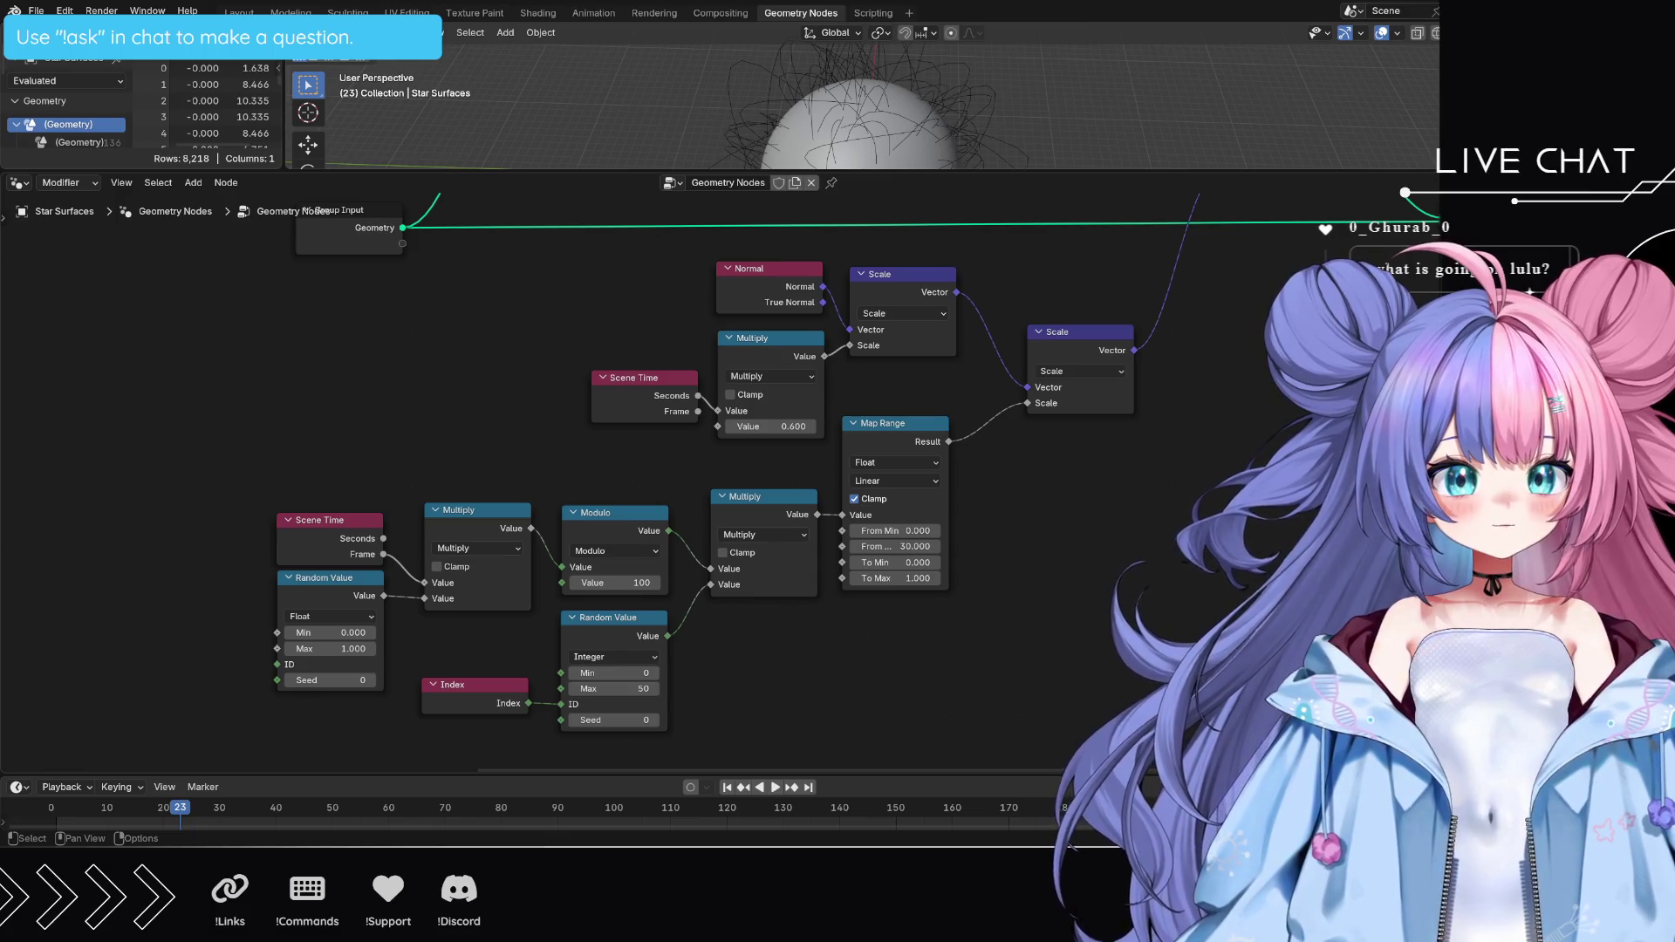
# - Shift the left curve-building node group and its Set Position node further left
pyautogui.scroll(-5, 1095, 517)
pyautogui.moveTo(1087, 502); pyautogui.dragTo(1288, 588, button='middle')
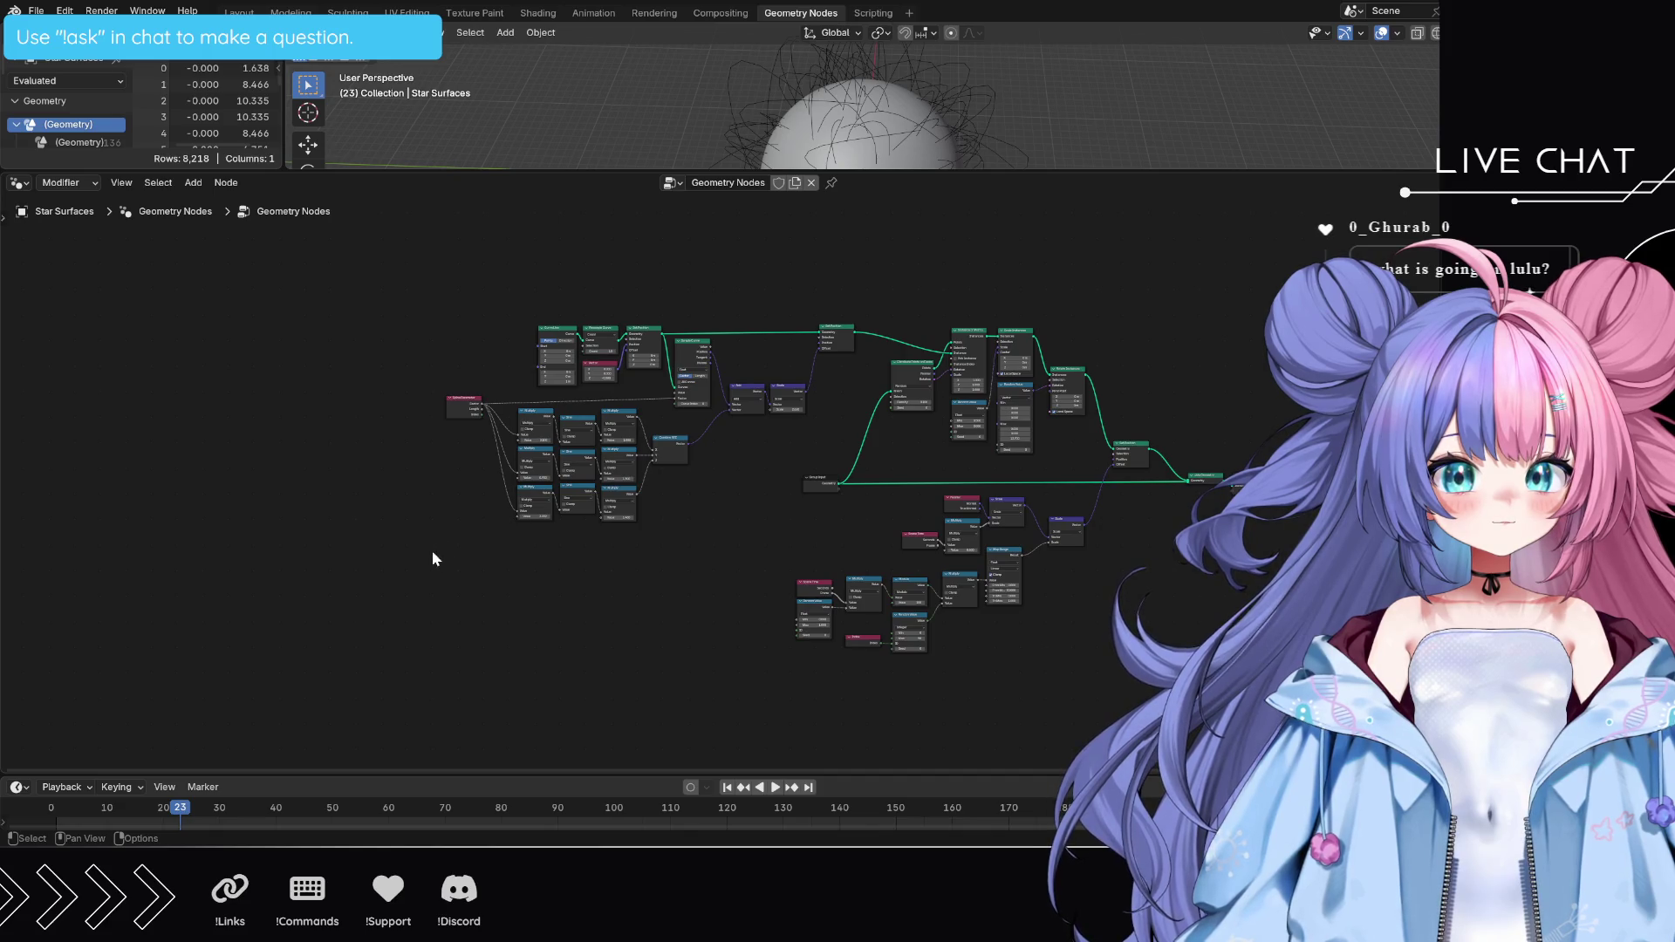
pyautogui.moveTo(402, 544)
pyautogui.mouseDown()
pyautogui.moveTo(594, 389)
pyautogui.moveTo(814, 261)
pyautogui.moveTo(792, 262)
pyautogui.mouseUp()
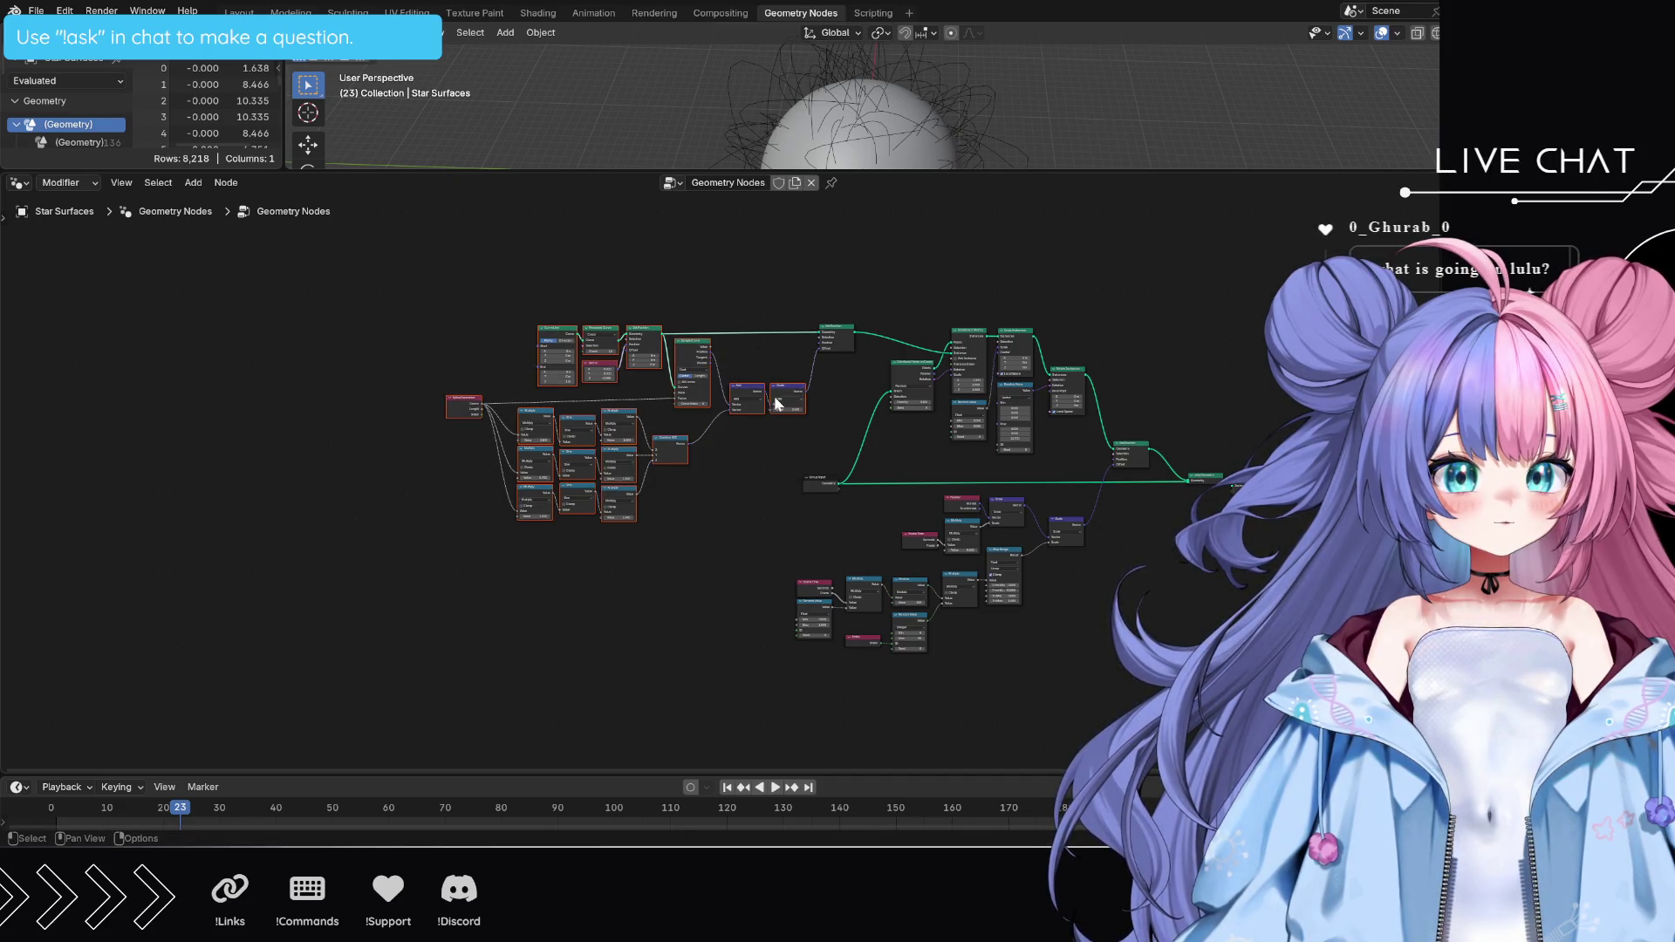
pyautogui.moveTo(790, 392); pyautogui.dragTo(680, 397)
pyautogui.moveTo(855, 335)
pyautogui.mouseDown()
pyautogui.moveTo(708, 325)
pyautogui.moveTo(740, 330)
pyautogui.mouseUp()
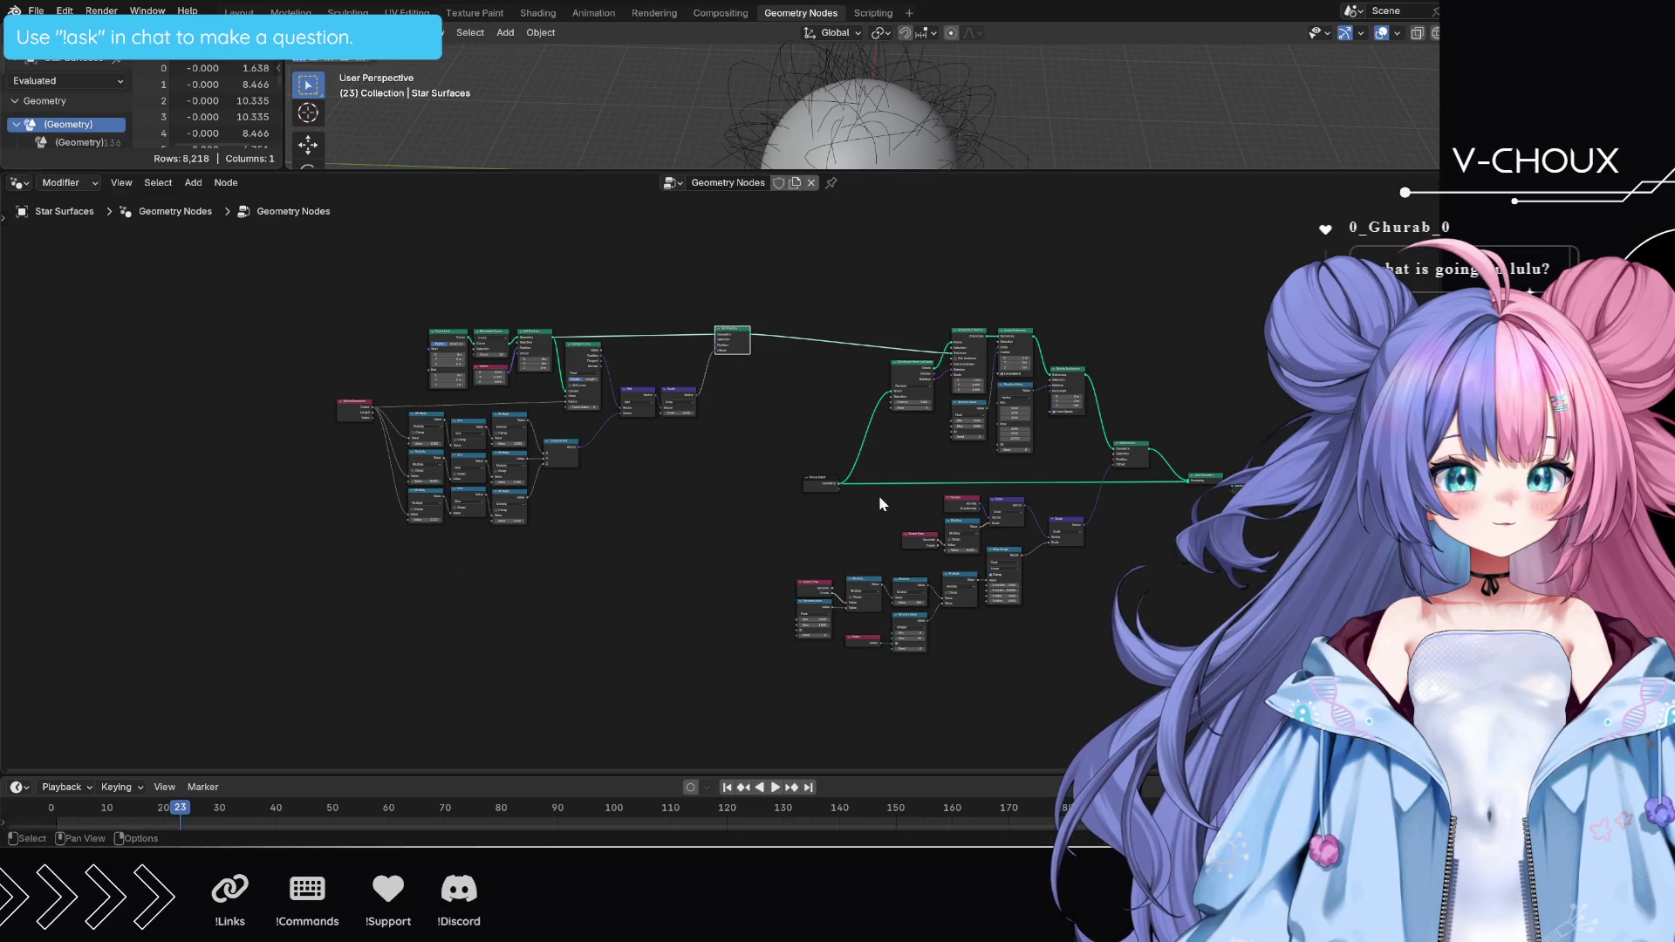
# - Move the lower node groups down, then zoom in on the curve-building nodes
pyautogui.moveTo(758, 731)
pyautogui.mouseDown()
pyautogui.moveTo(1148, 559)
pyautogui.moveTo(1161, 503)
pyautogui.mouseUp()
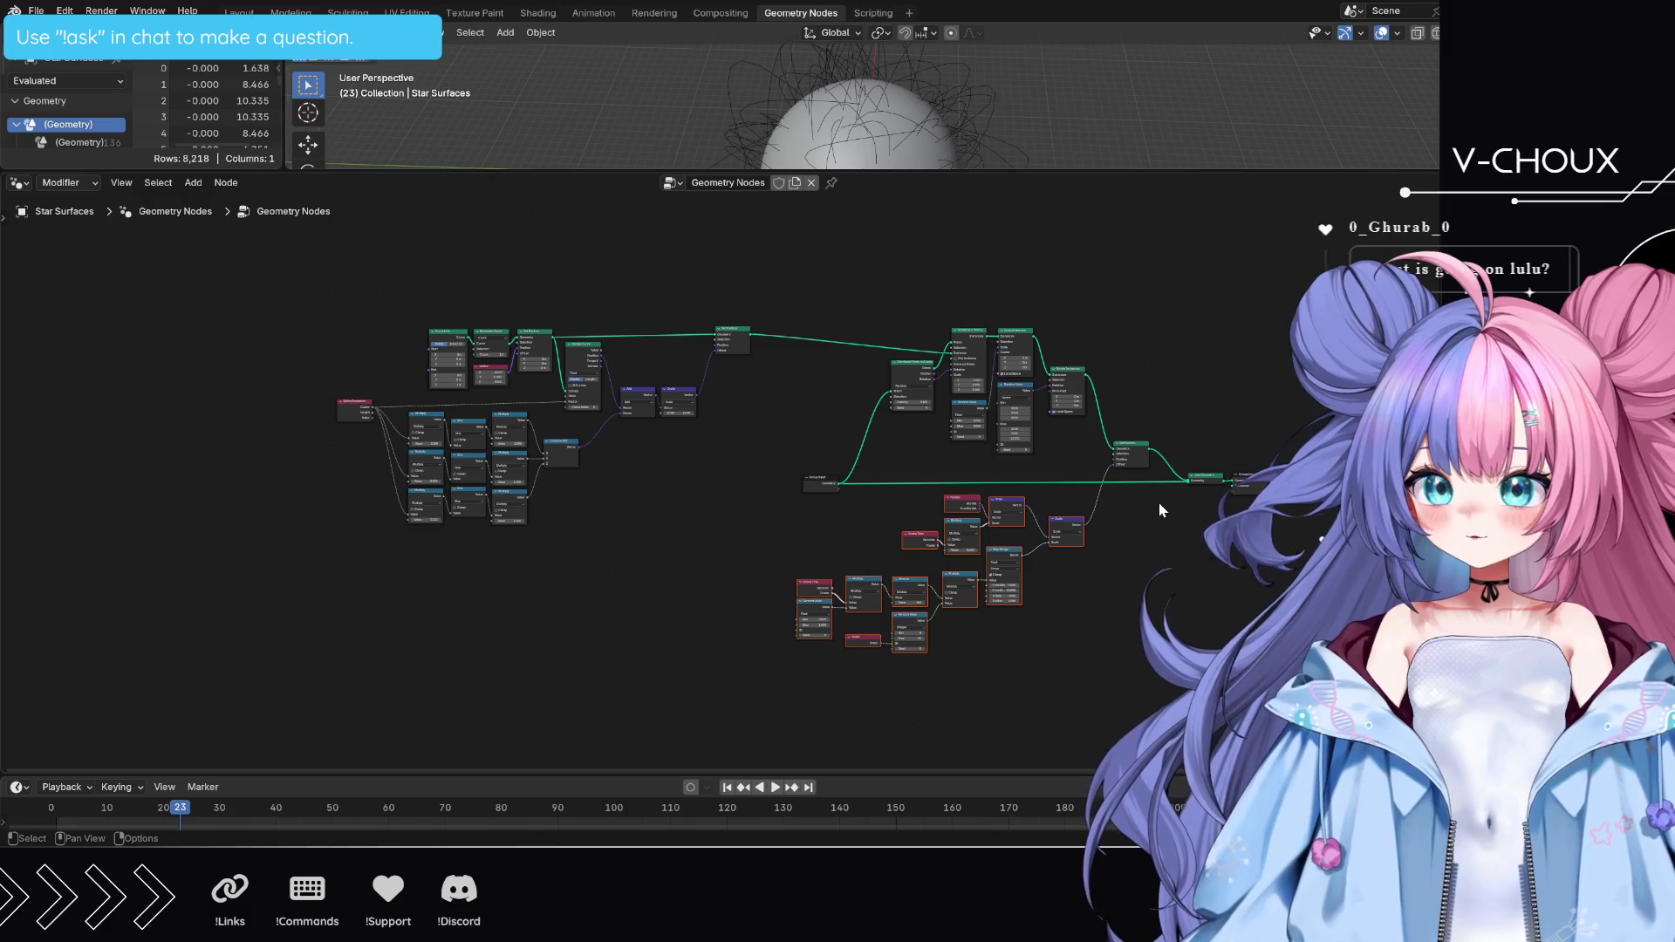
pyautogui.moveTo(1071, 526); pyautogui.dragTo(1069, 589)
pyautogui.scroll(5, 959, 506)
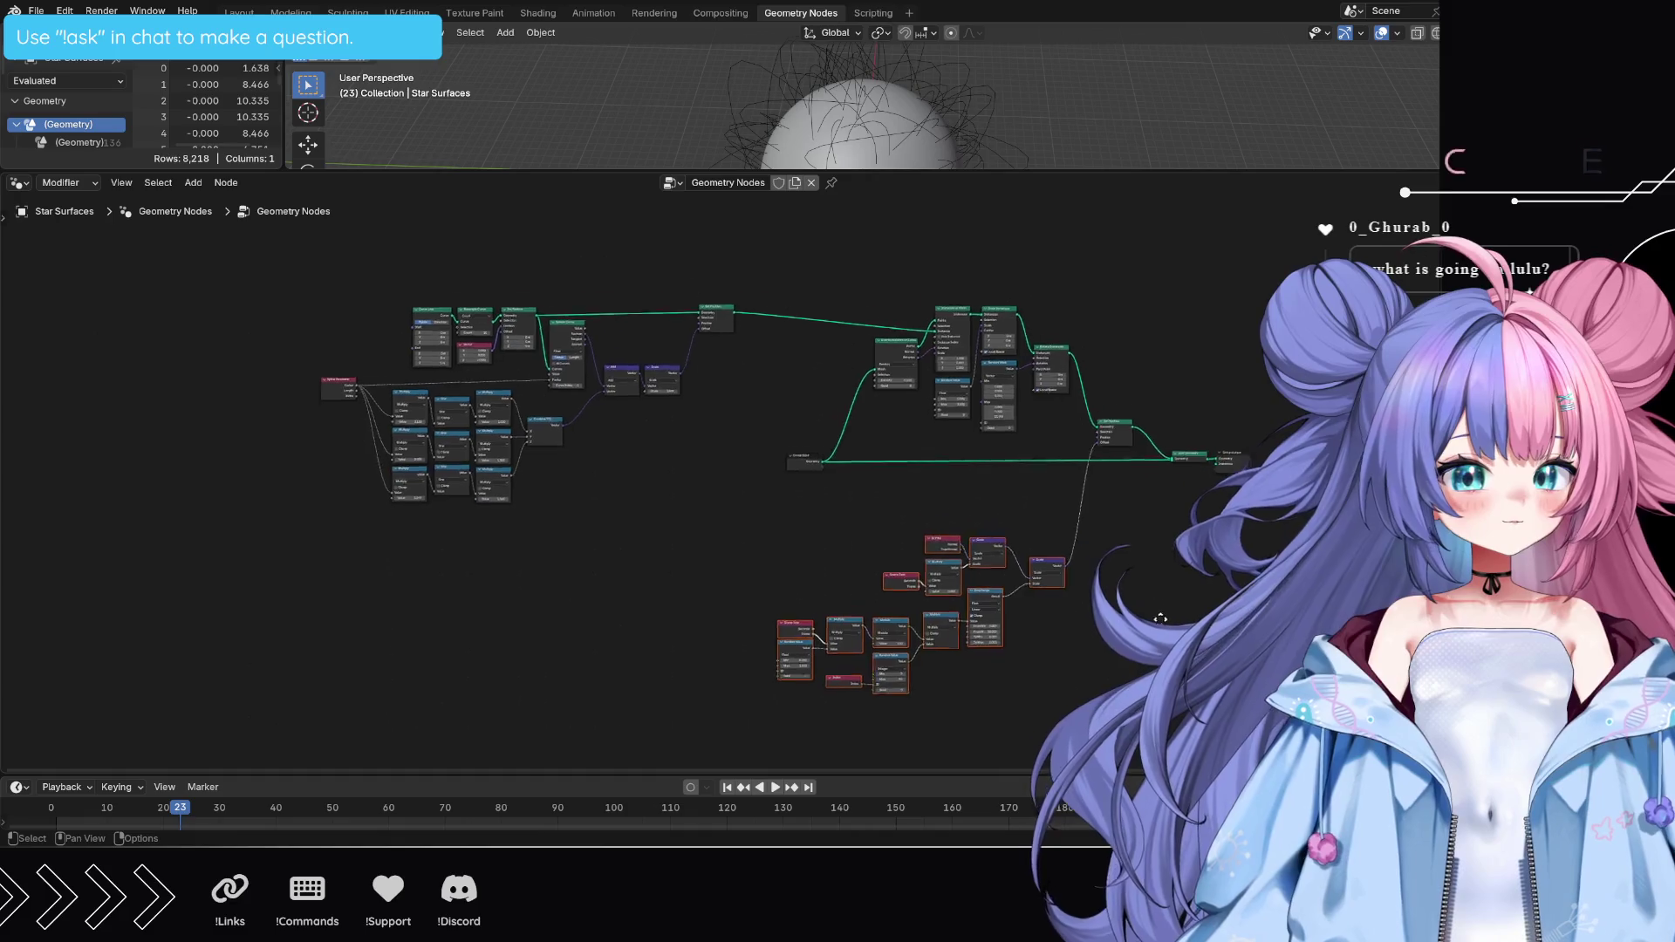
pyautogui.moveTo(927, 450)
pyautogui.mouseDown(button='middle')
pyautogui.moveTo(1047, 617)
pyautogui.moveTo(986, 580)
pyautogui.mouseUp(button='middle')
pyautogui.scroll(2, 983, 581)
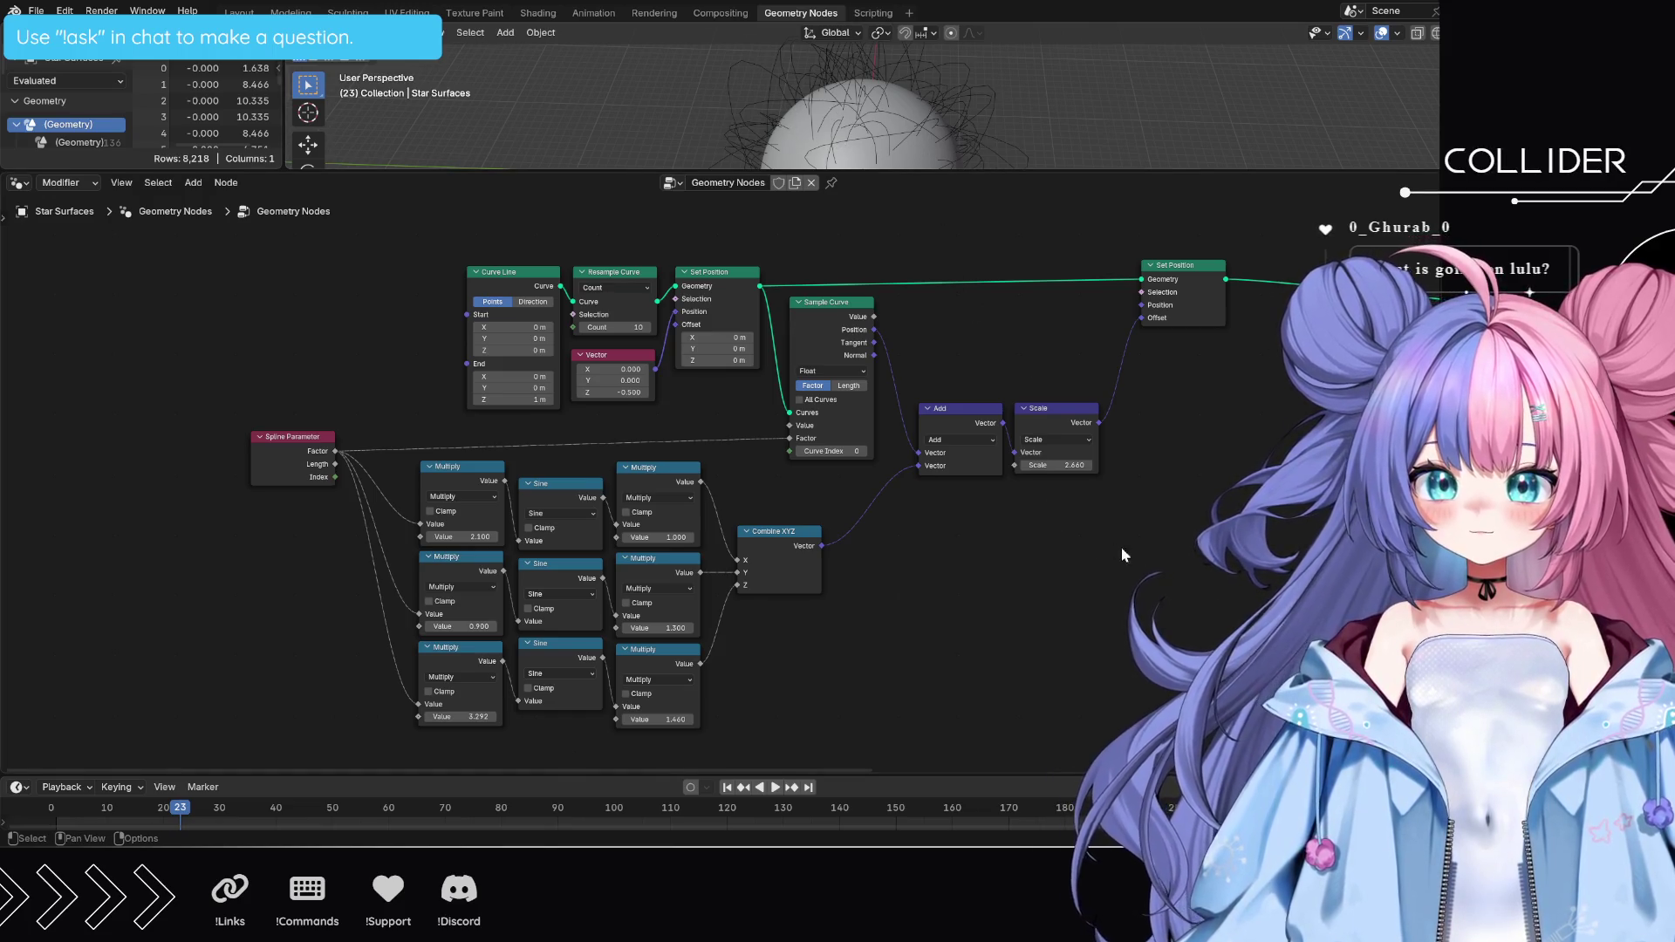
# - Pan past the Distribute Points nodes to Scene Time, Modulo and Map Range, then enlarge the 3D view and play the animation
pyautogui.moveTo(1109, 597)
pyautogui.mouseDown(button='middle')
pyautogui.moveTo(336, 452)
pyautogui.moveTo(897, 522)
pyautogui.moveTo(834, 599)
pyautogui.moveTo(629, 561)
pyautogui.mouseUp(button='middle')
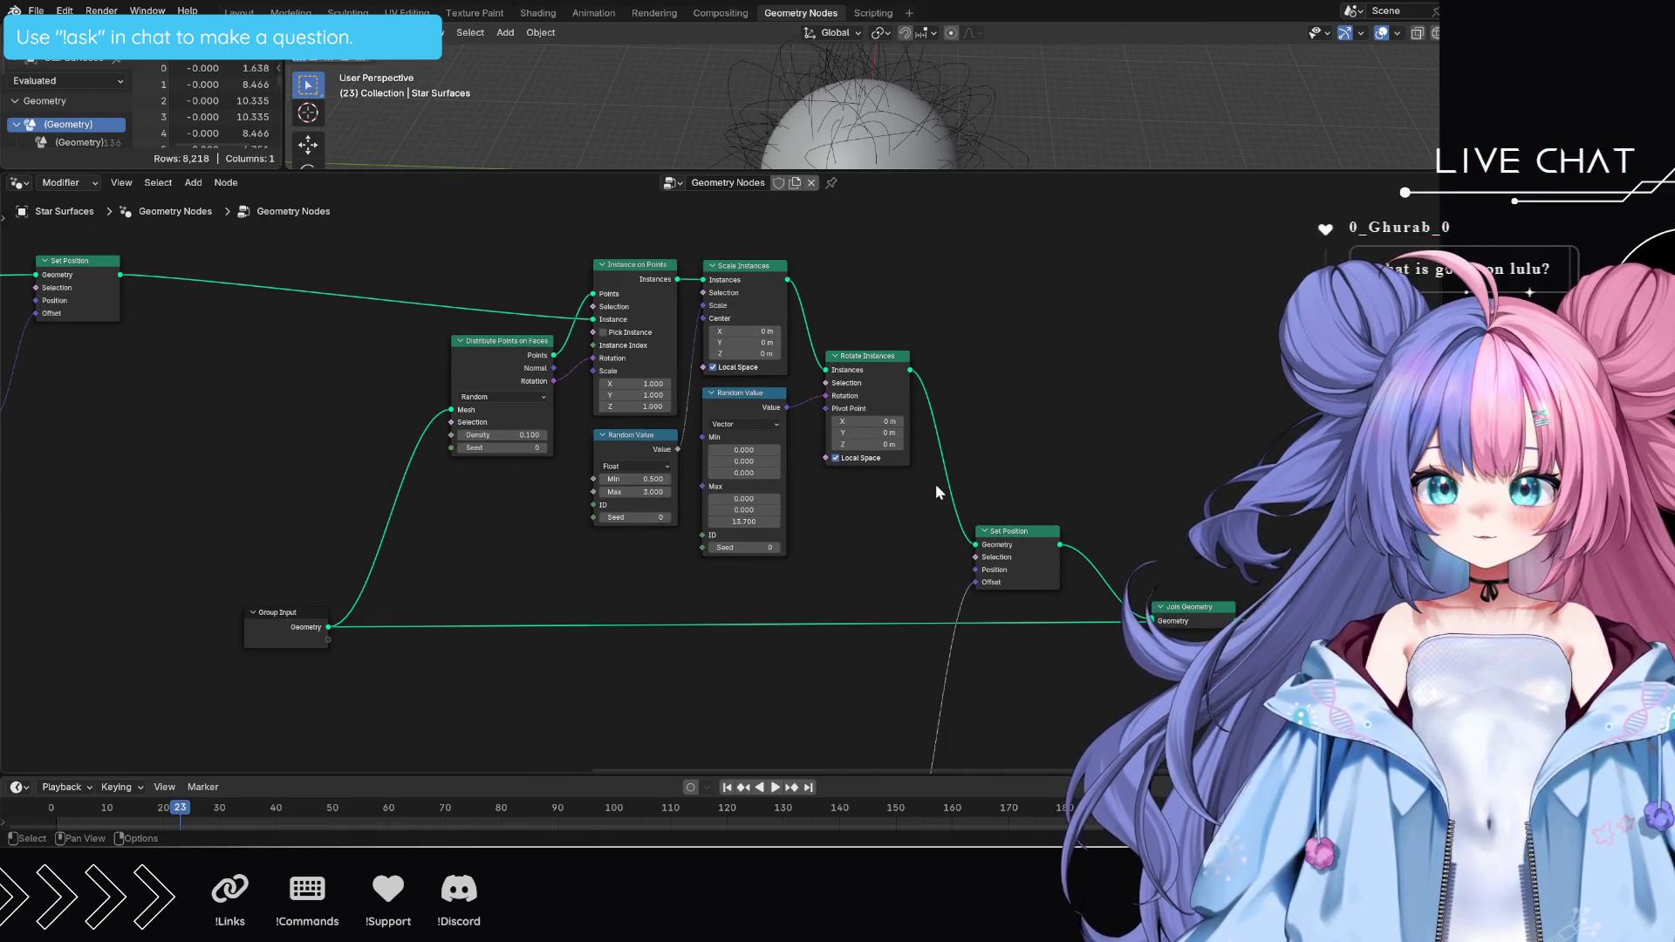
pyautogui.moveTo(886, 682)
pyautogui.mouseDown(button='middle')
pyautogui.moveTo(898, 430)
pyautogui.moveTo(1087, 601)
pyautogui.moveTo(1157, 625)
pyautogui.mouseUp(button='middle')
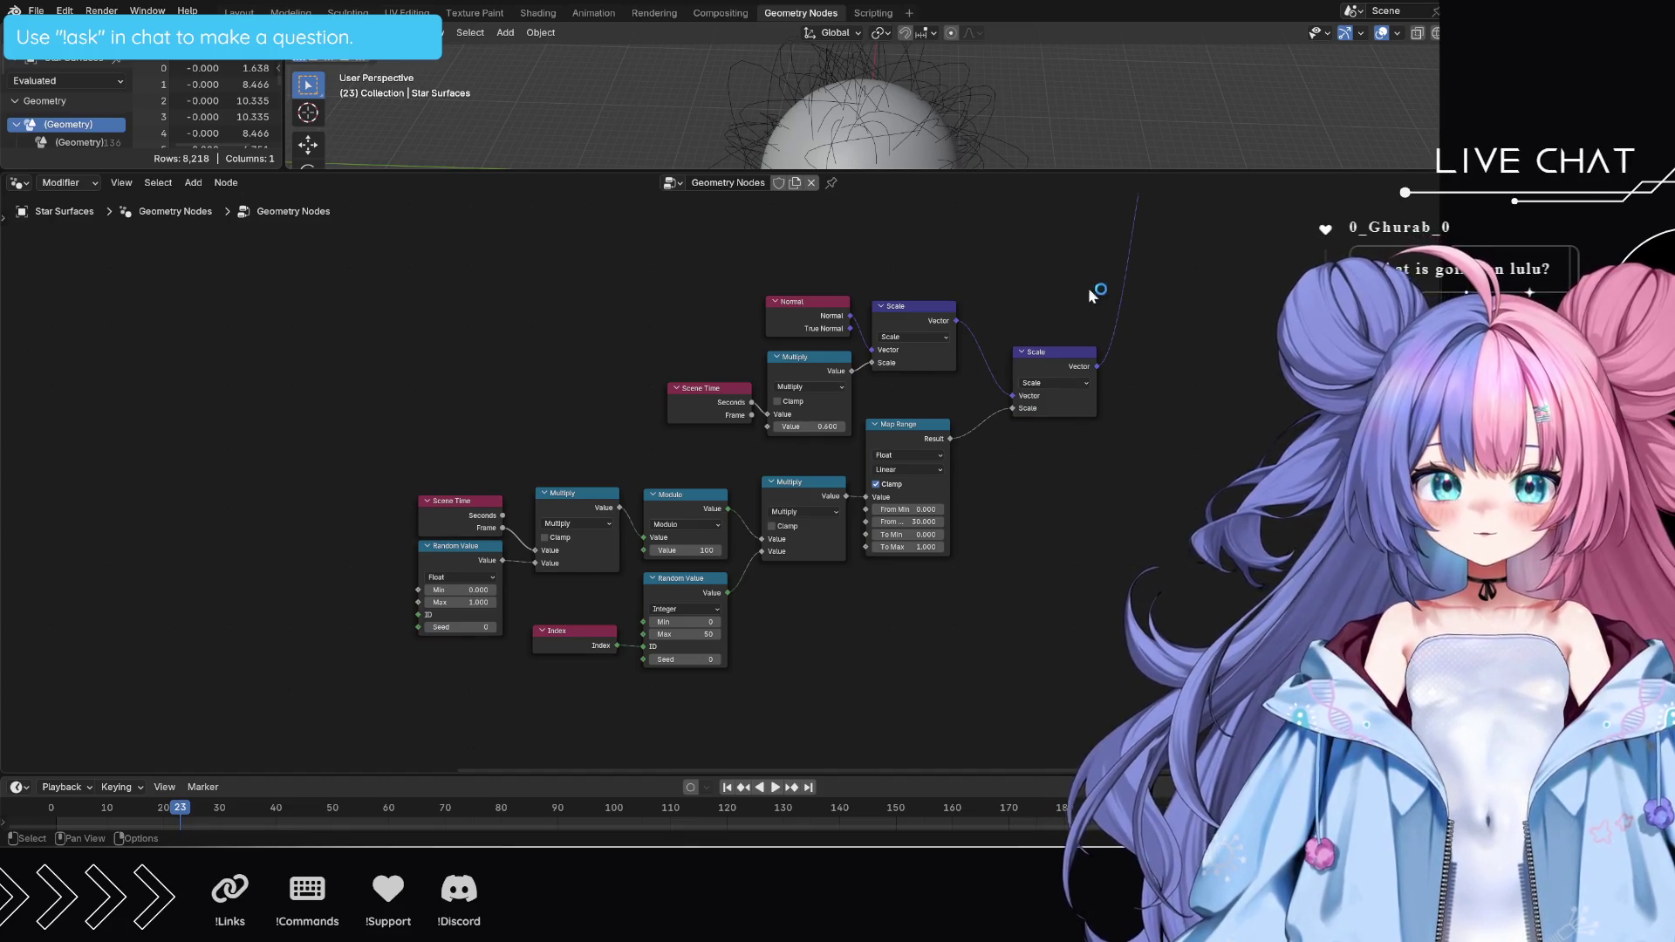
pyautogui.moveTo(1003, 171); pyautogui.dragTo(991, 441)
pyautogui.press('space')
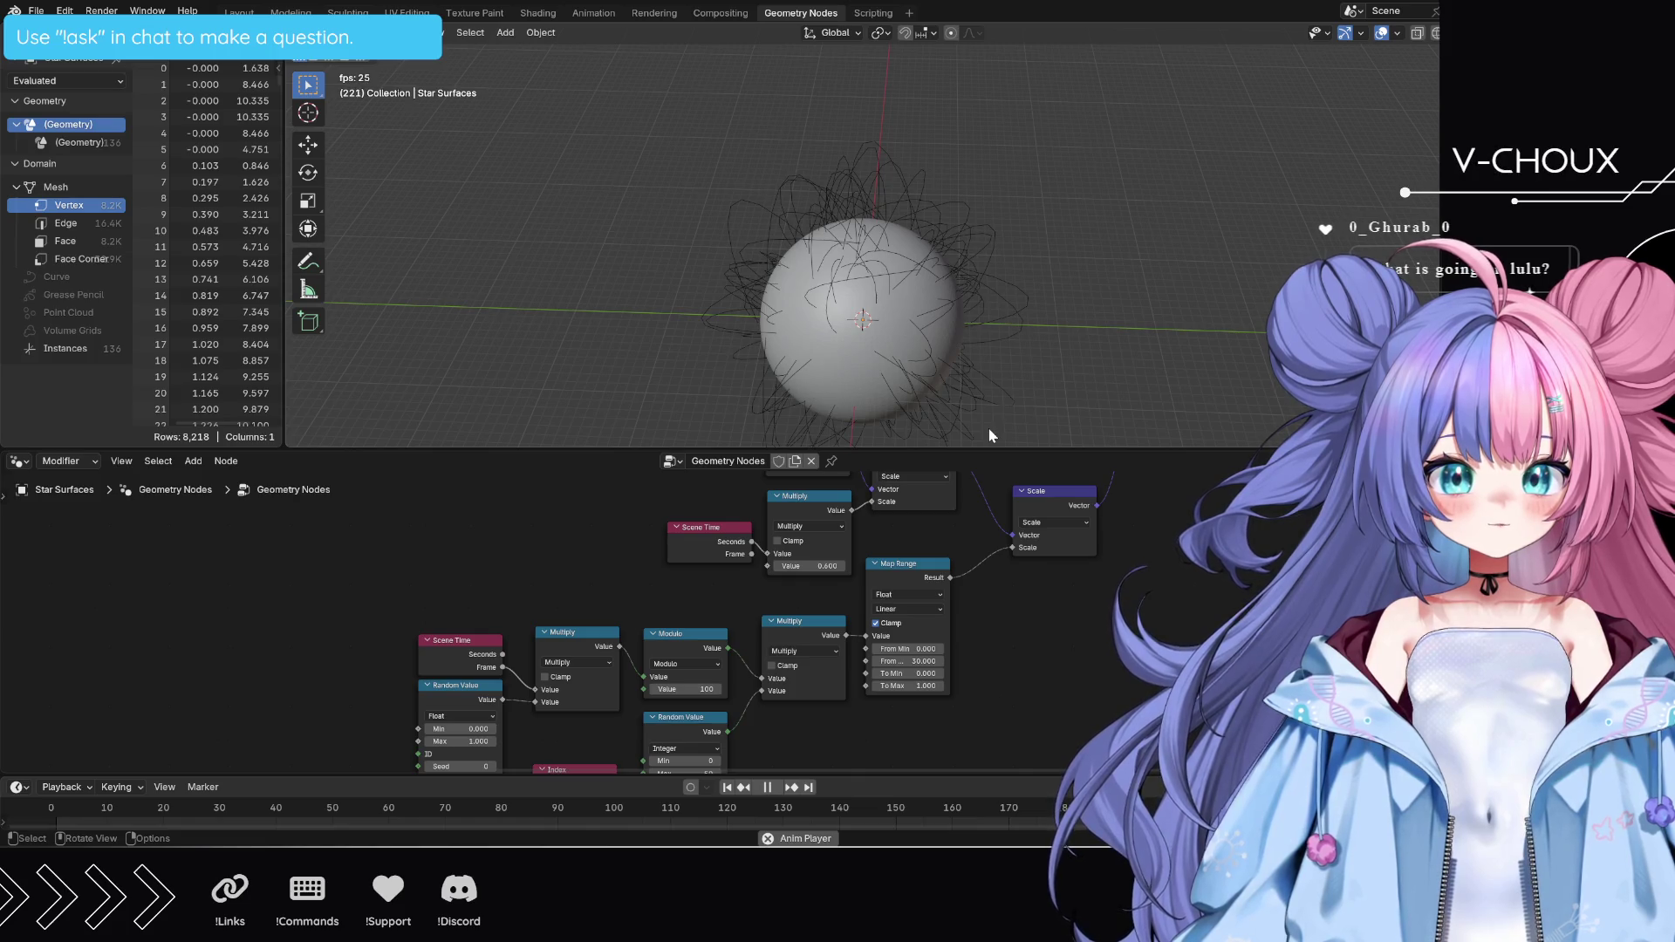
# - Stop the star animation at frame 17 and return the node editor to full size
pyautogui.press('space')
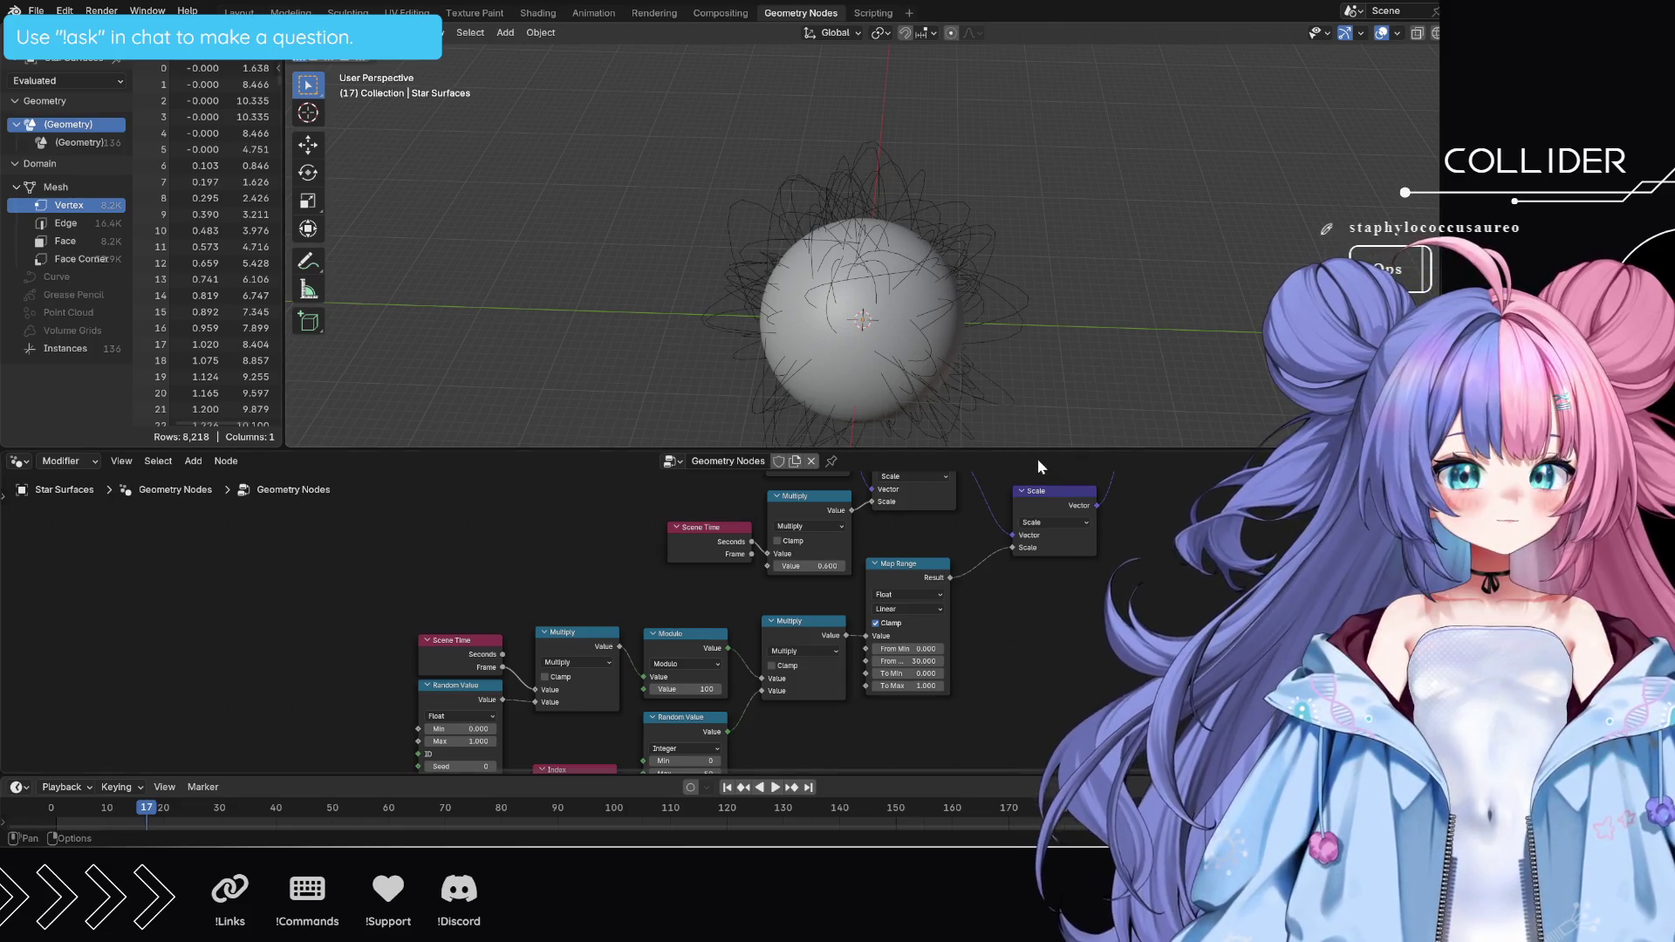
pyautogui.moveTo(1038, 457); pyautogui.dragTo(1075, 194)
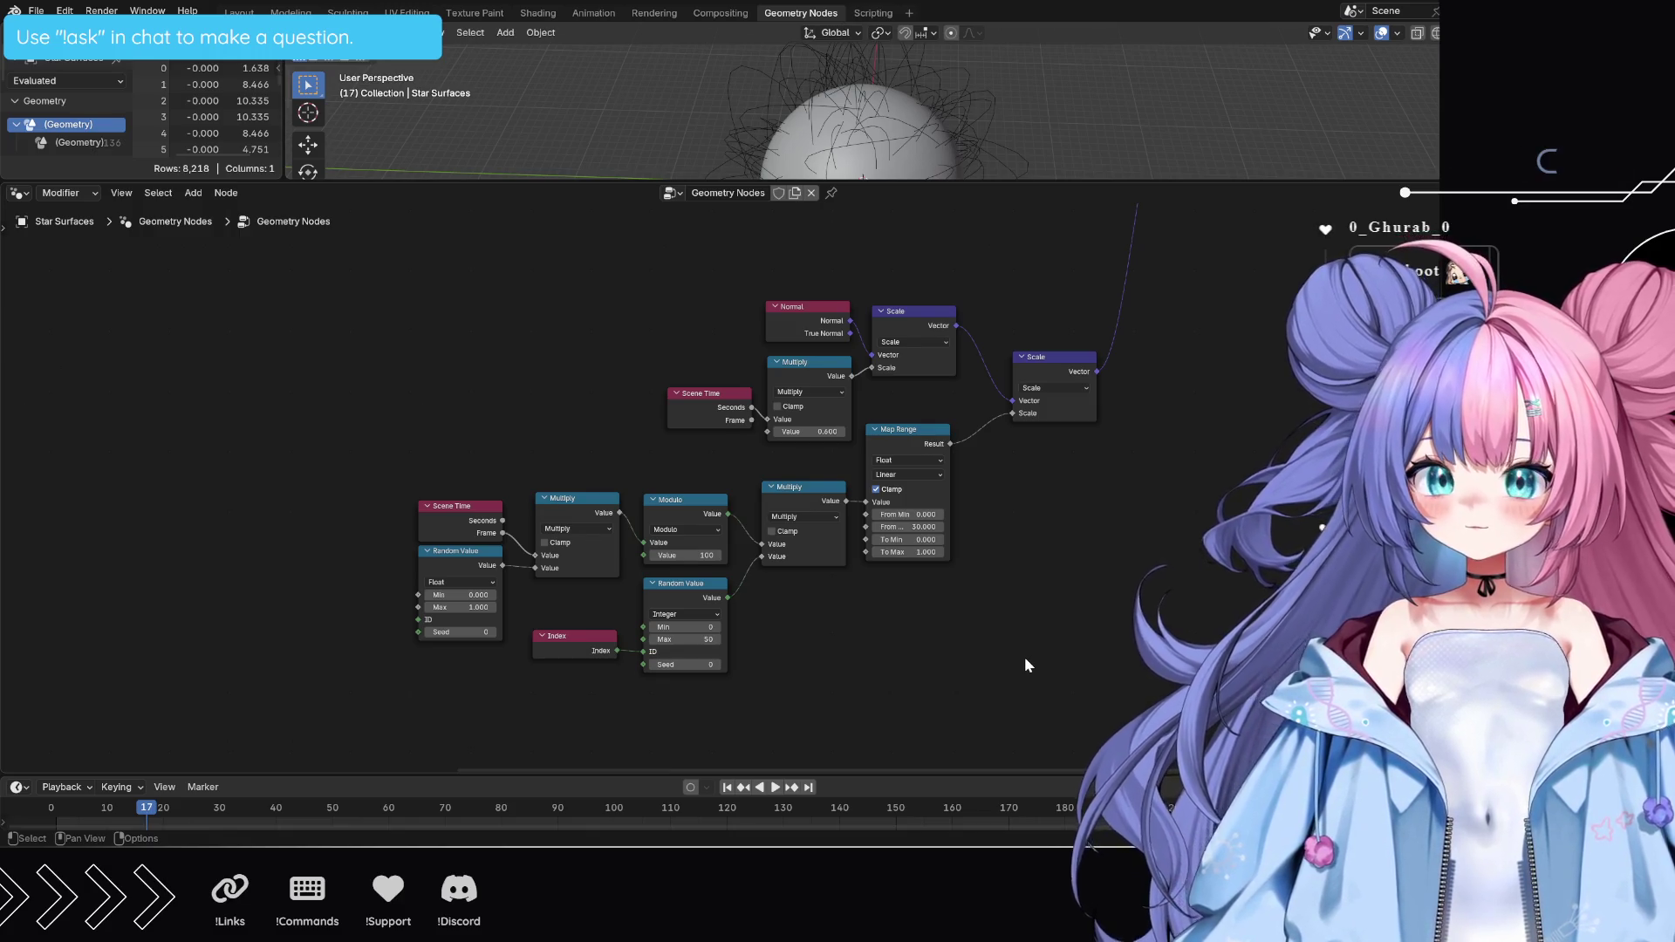
pyautogui.scroll(2, 1029, 654)
pyautogui.moveTo(1145, 601); pyautogui.dragTo(1116, 588, button='middle')
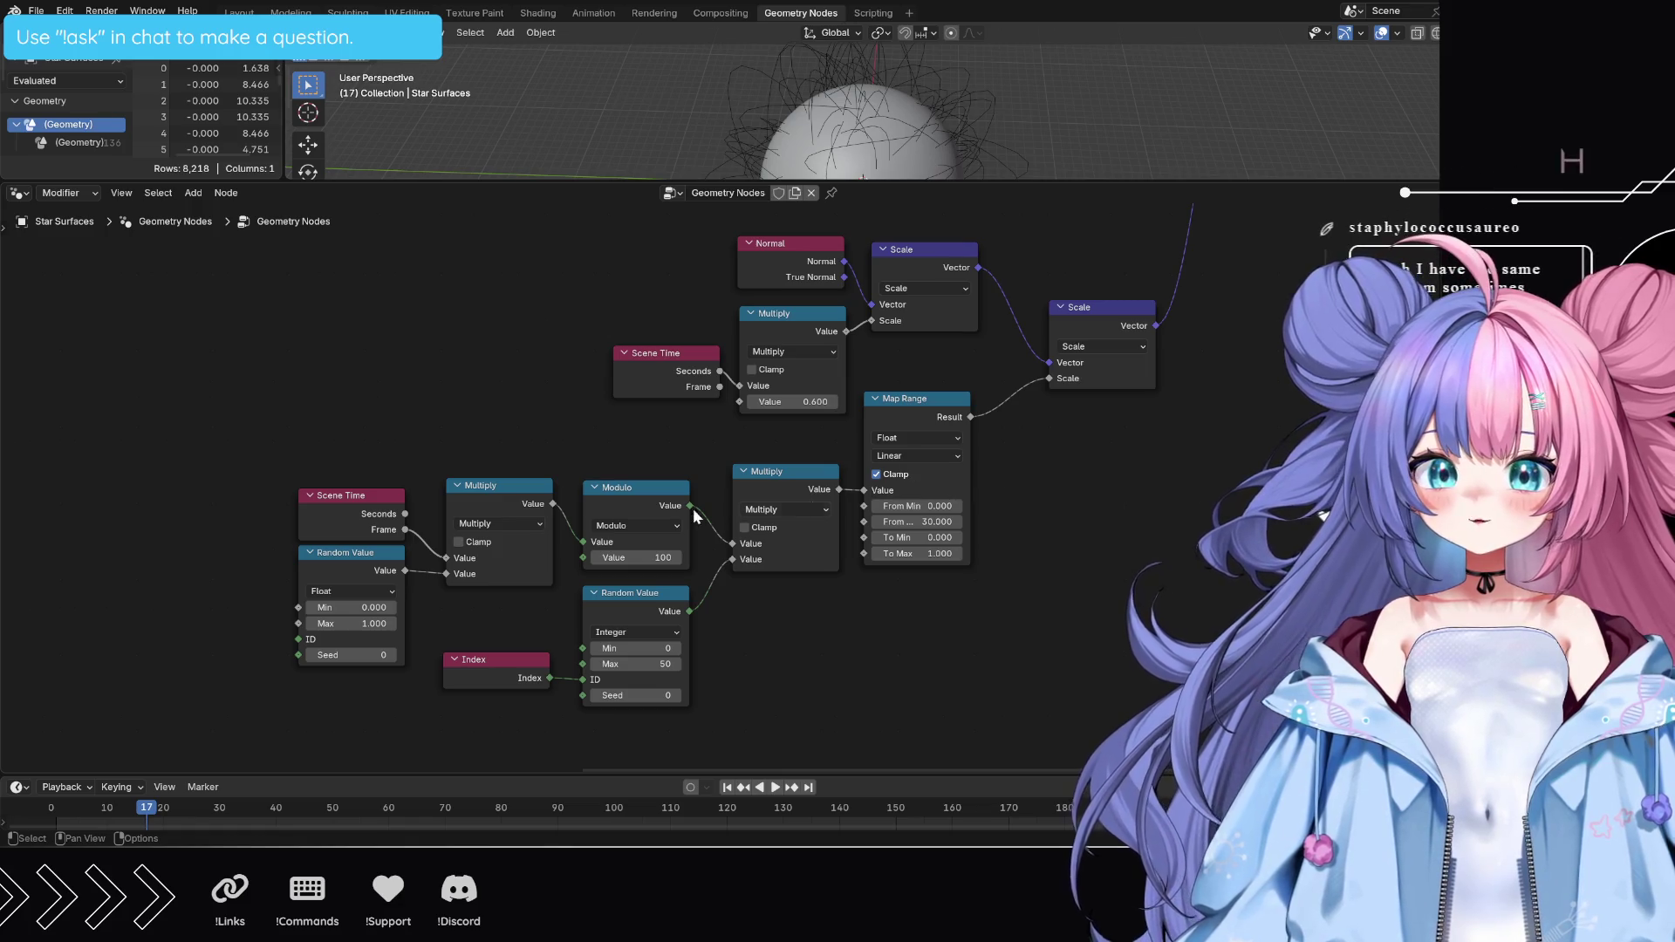
pyautogui.click(637, 492)
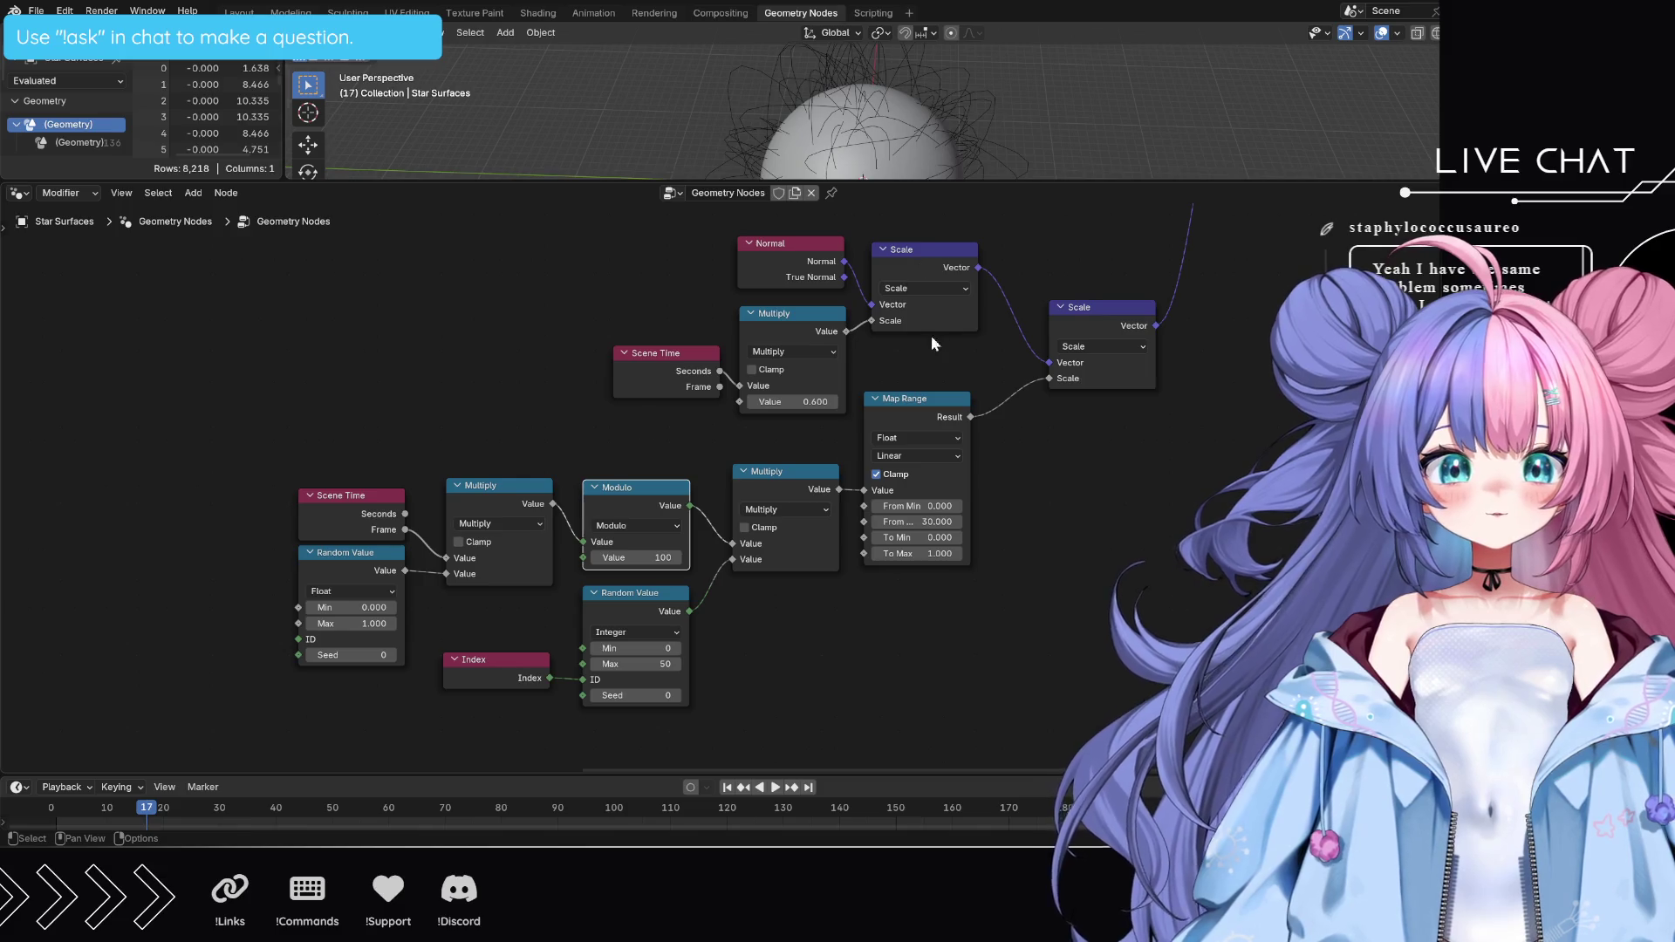
pyautogui.moveTo(930, 306)
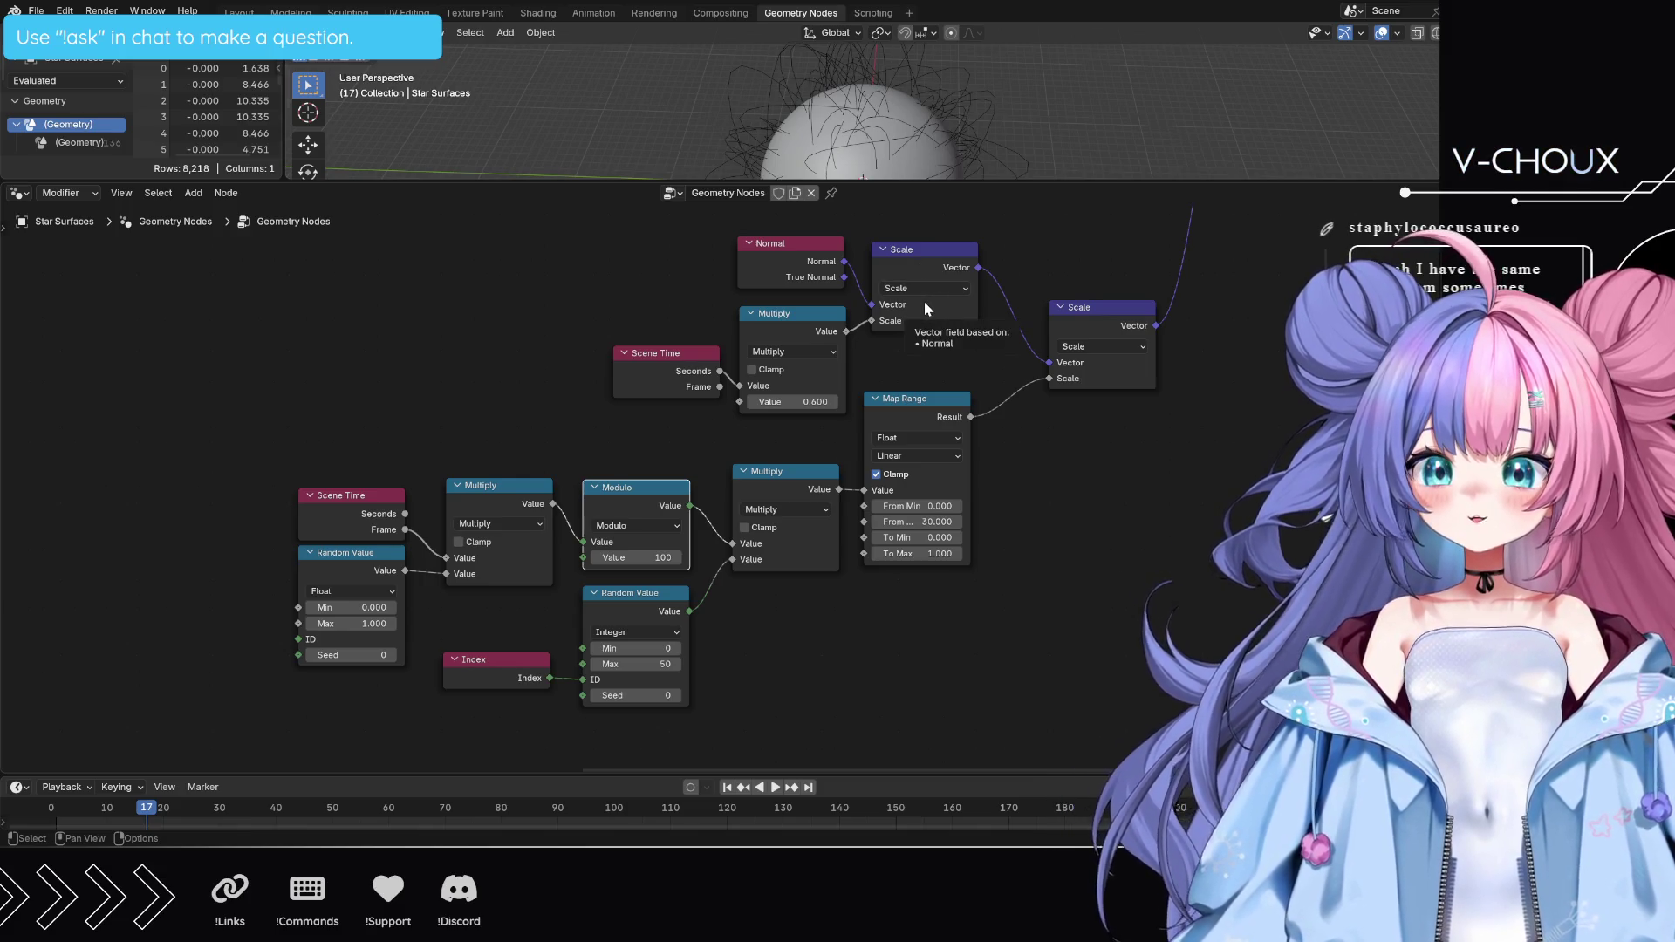